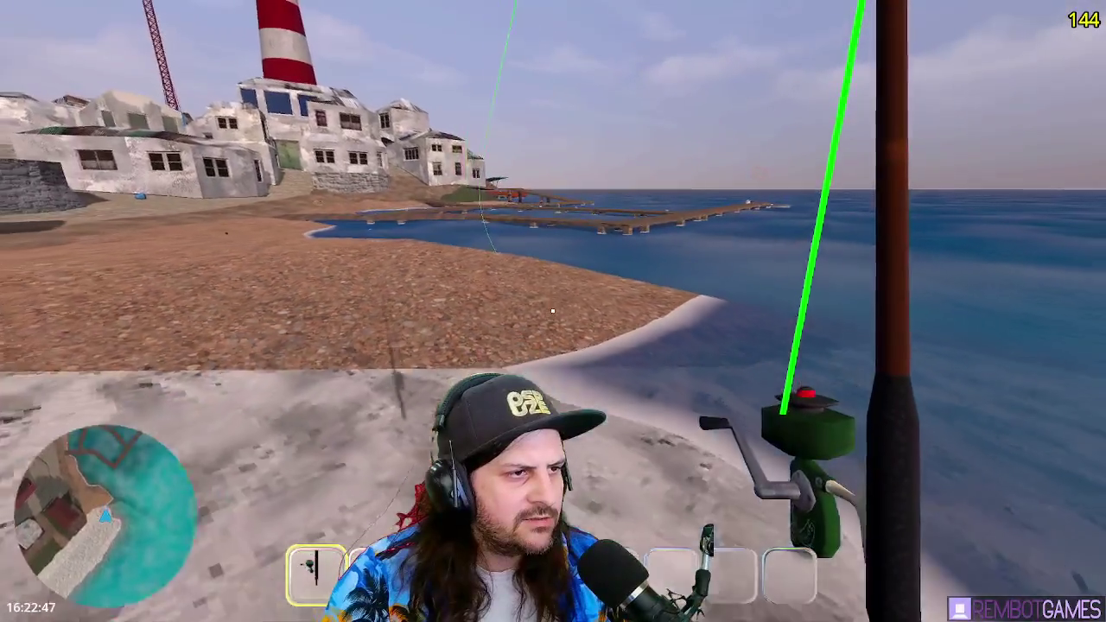
- Walk onto the beach, charge a full cast over the sea, reel it back in, then stop the game
key(w)
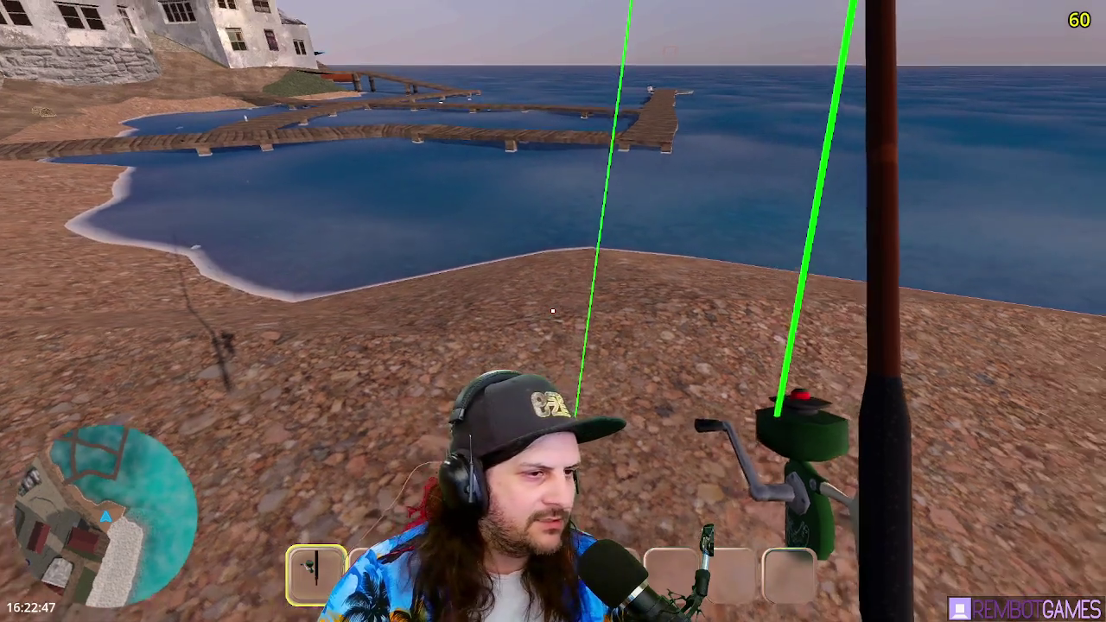
click(553, 311)
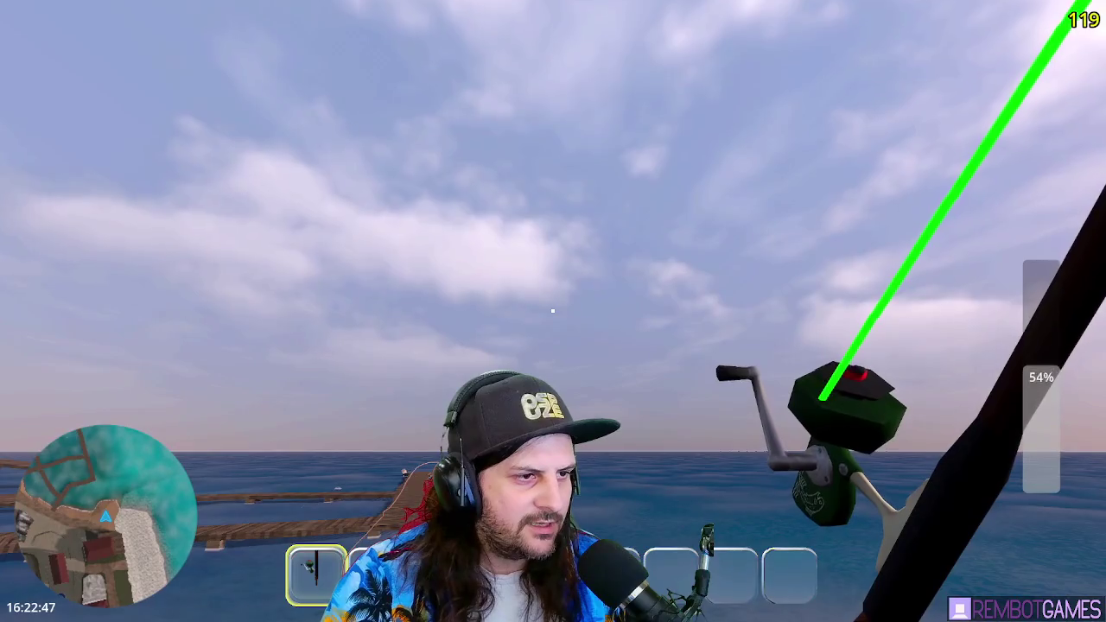
drag(553, 311, 553, 311)
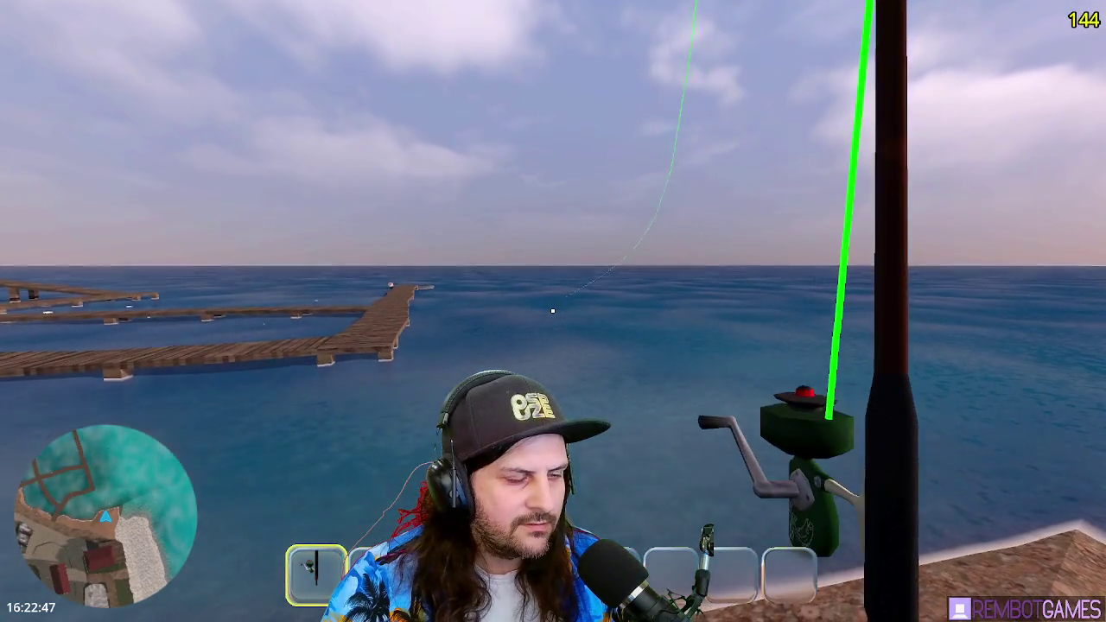
drag(553, 310, 553, 311)
key(F8)
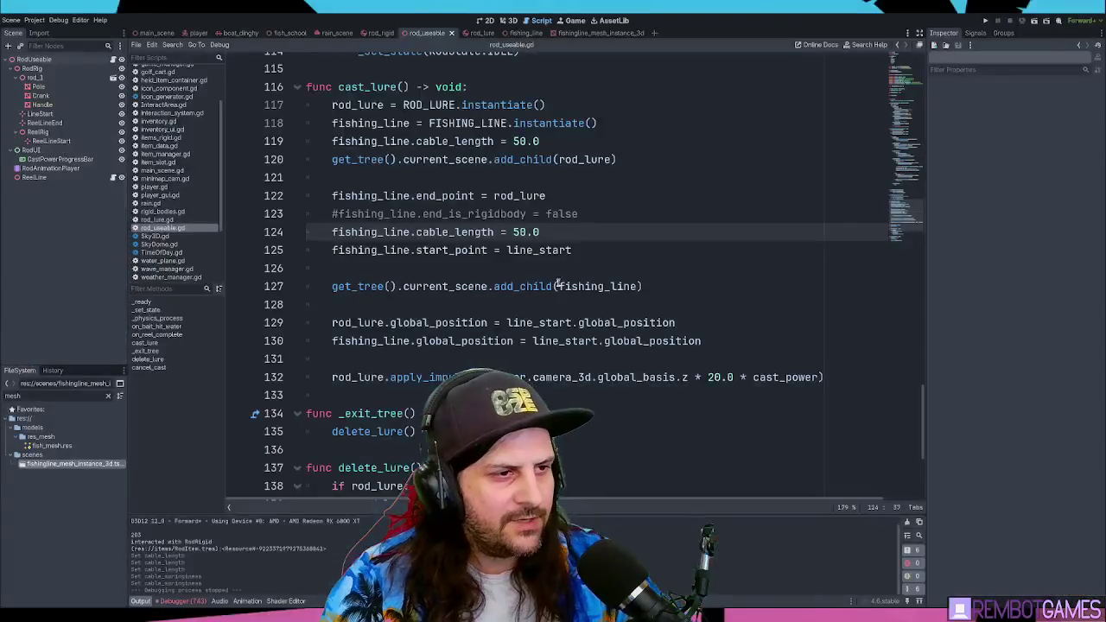
- Edit the second cable_length value, replacing the leading digit of 50.0 with 2
click(584, 232)
key(Left)
key(Left)
key(Left)
key(BackSpace)
text(2)
- Uncomment fishing_line.end_is_rigidbody = false and undo the cable_length edit, keeping 50.0
click(360, 216)
key(Home)
key(Delete)
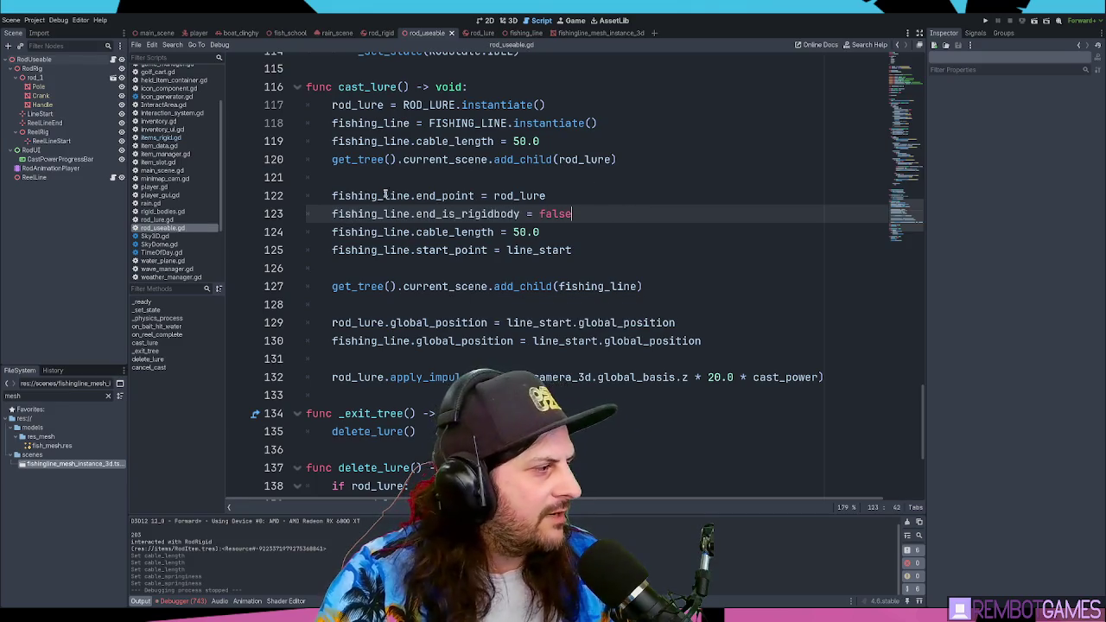
key(Down)
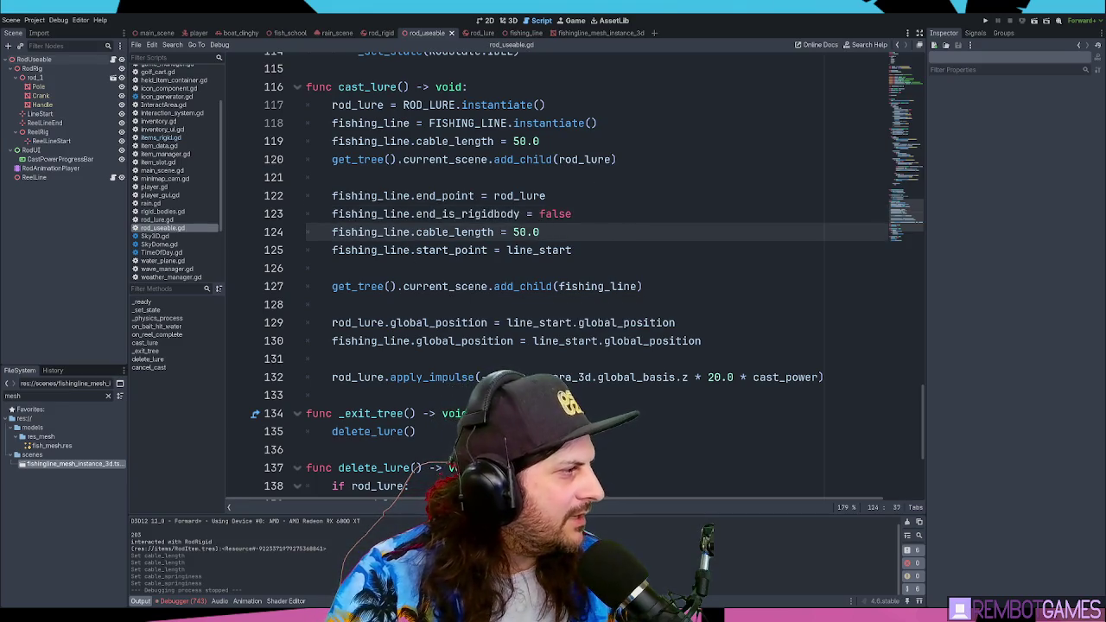
- Check the FISHING_LINE instantiate and first cable_length lines, then show the rod reel in 3D
click(533, 123)
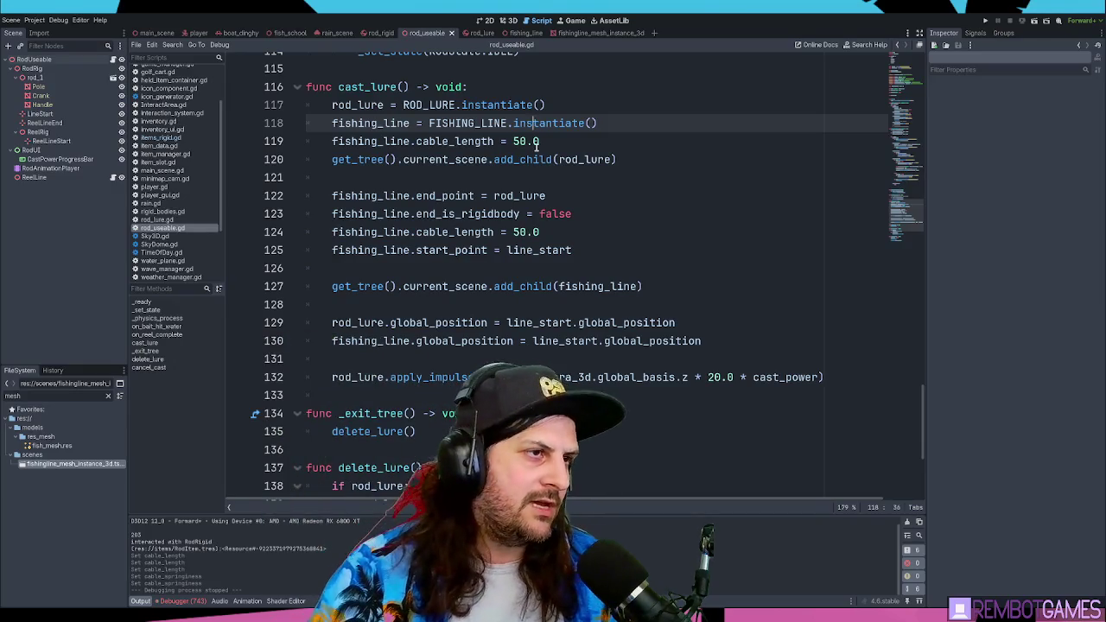
click(583, 138)
click(506, 20)
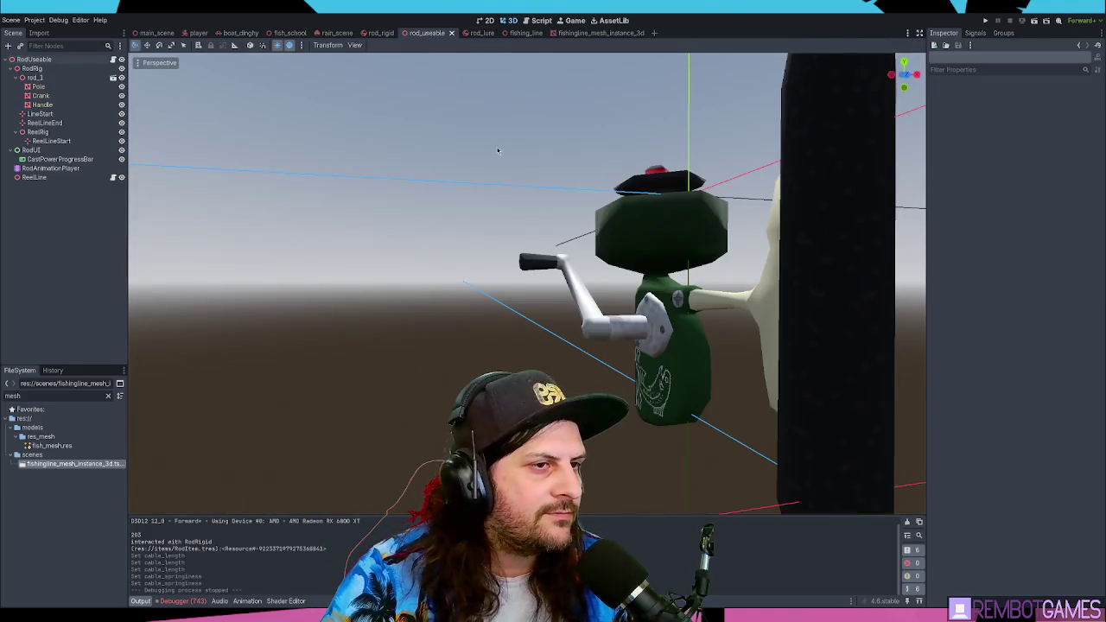
- Orbit and zoom around the rod reel, save the scene, and return to rod_useable.gd
scroll(498, 150, down, 5)
scroll(409, 247, up, 5)
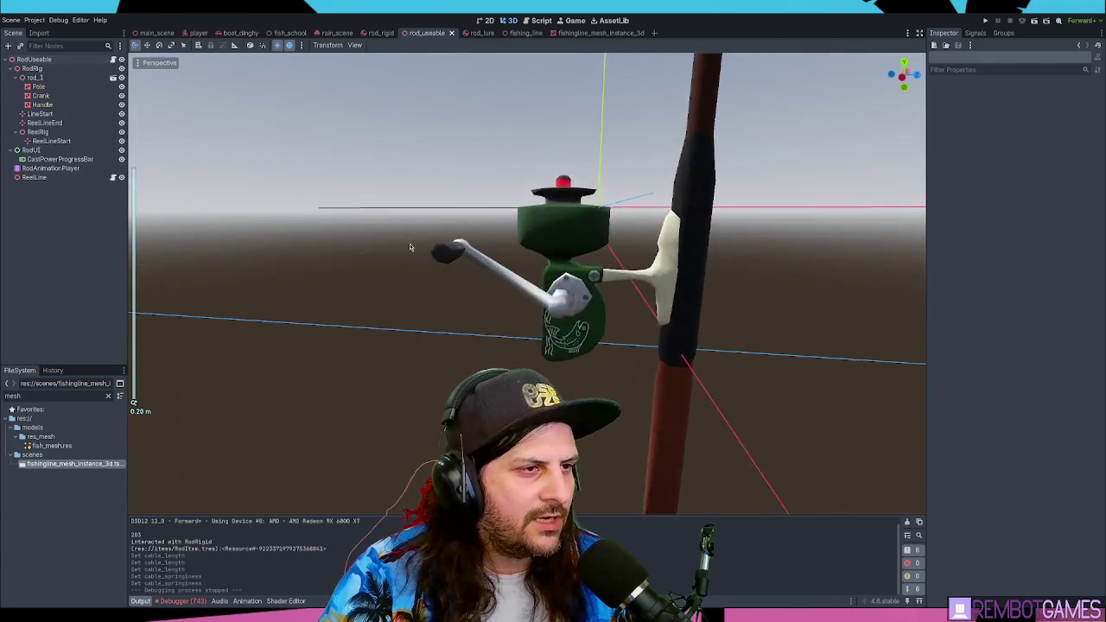
mouse_move(409, 247)
mouse_down()
mouse_move(600, 242)
mouse_move(366, 247)
mouse_move(484, 247)
mouse_up()
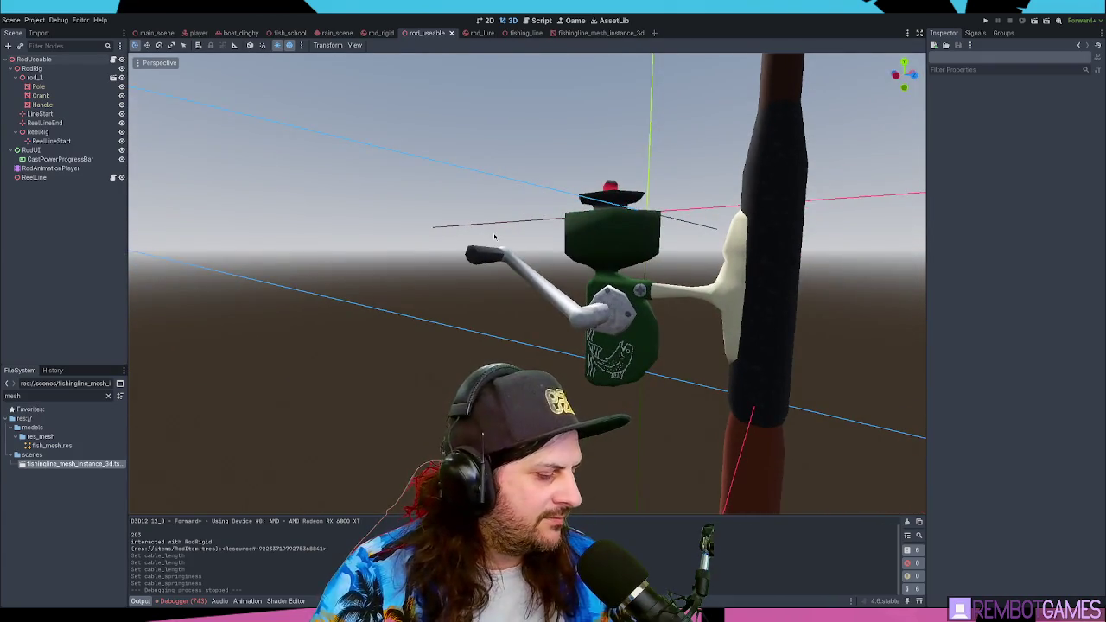
scroll(644, 253, down, 4)
mouse_move(644, 253)
mouse_down()
mouse_move(516, 209)
mouse_move(504, 240)
mouse_up()
scroll(516, 208, up, 3)
scroll(516, 208, down, 3)
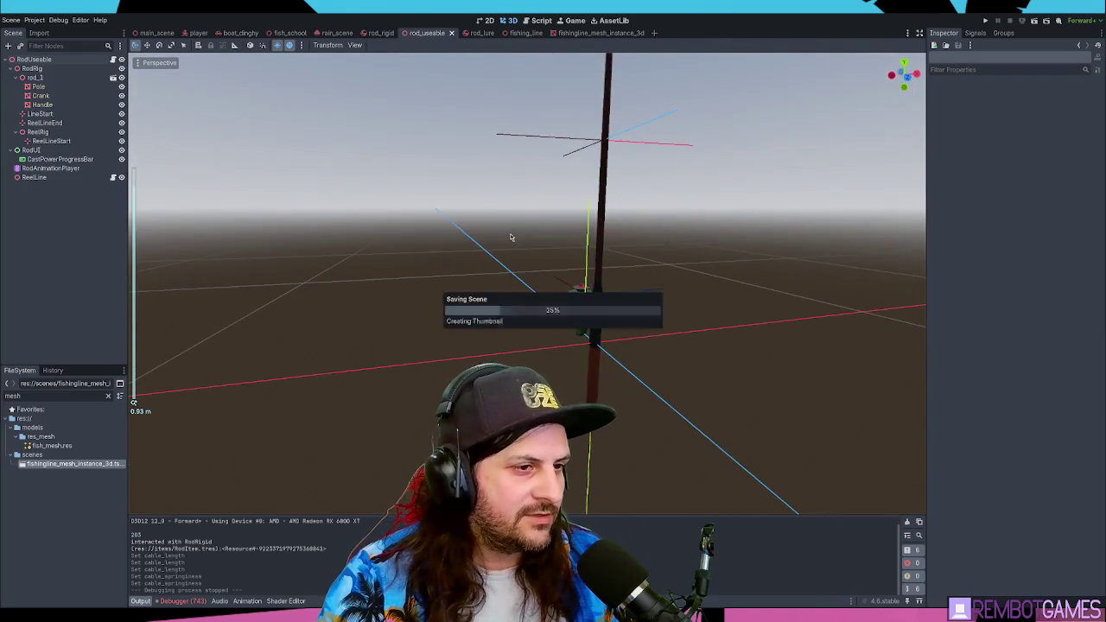
key(ctrl+s)
click(540, 19)
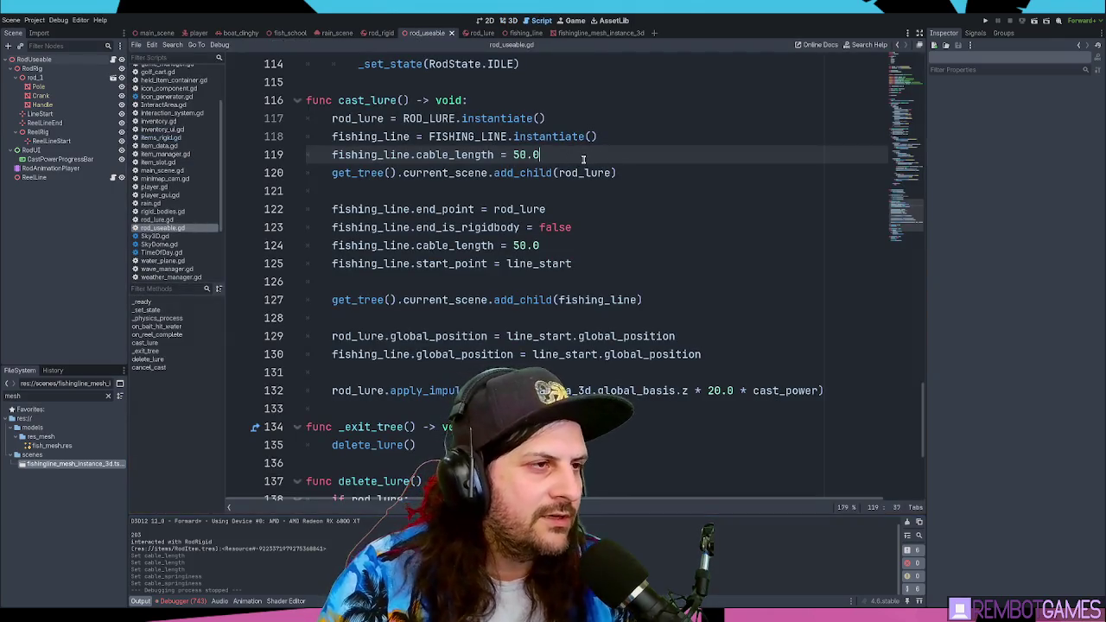
- Review the ROD_LURE and FISHING_LINE instantiate lines and cable_length assignments in cast_lure()
click(620, 138)
click(622, 153)
click(610, 138)
click(618, 126)
click(585, 136)
click(629, 126)
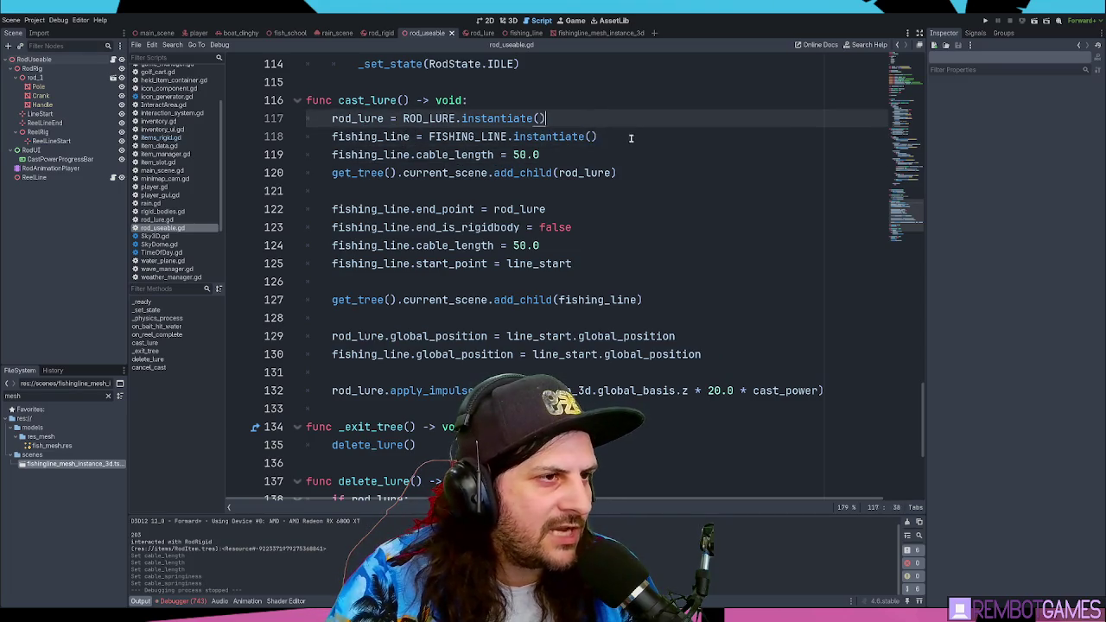
click(629, 136)
scroll(629, 135, down, 1)
scroll(631, 158, up, 2)
scroll(632, 158, up, 2)
scroll(630, 161, down, 4)
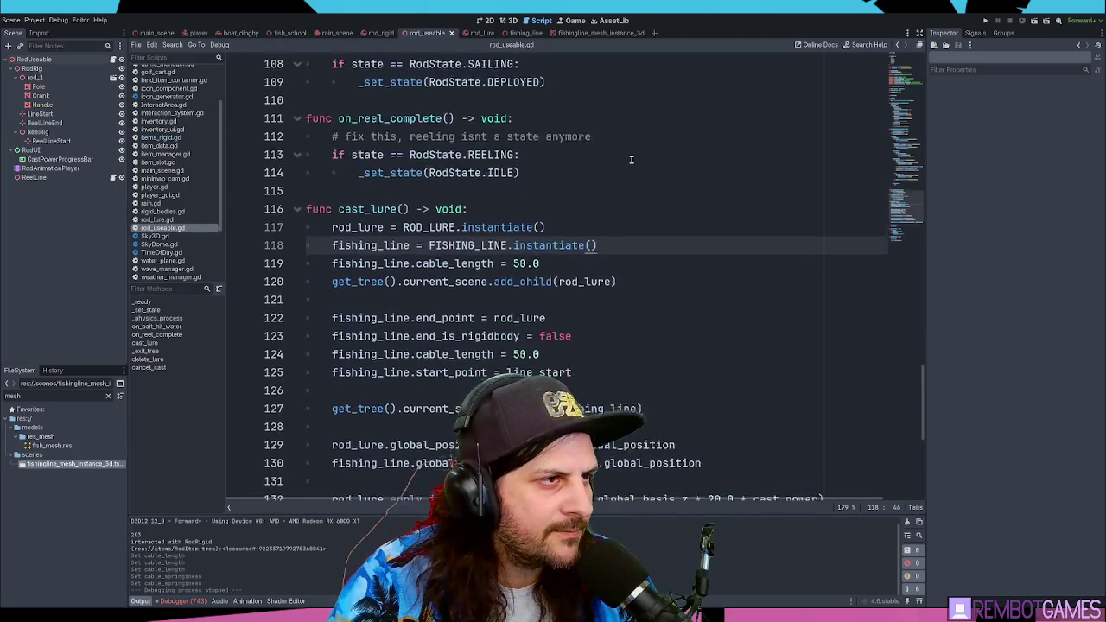
scroll(625, 173, down, 1)
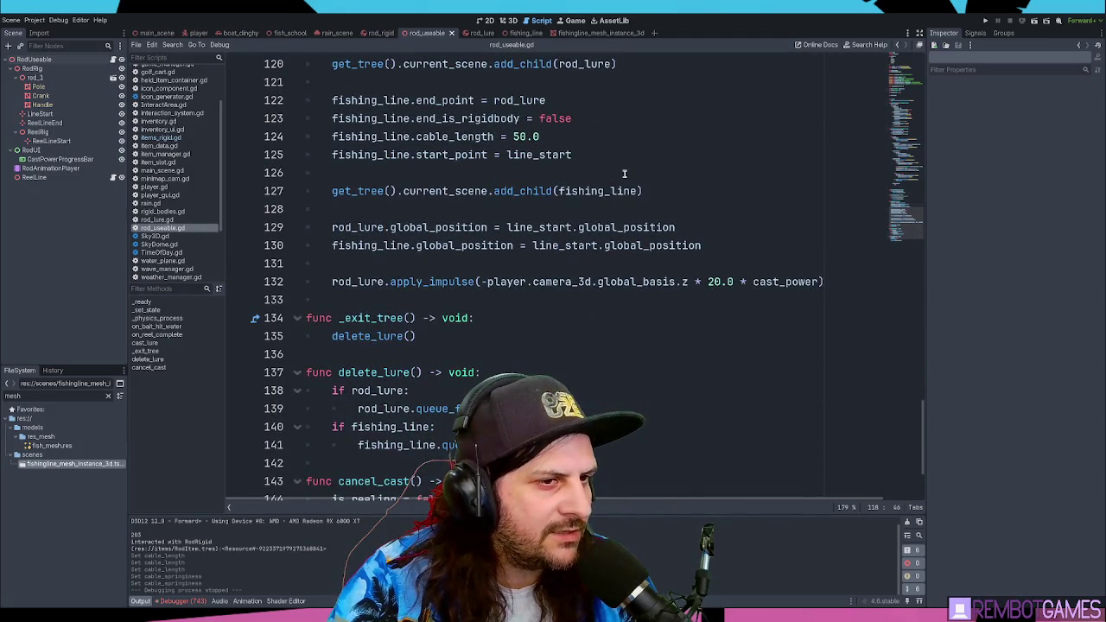
- From the fishing_line add_child call, run the game with F5 and cast into the water
click(563, 184)
key(F5)
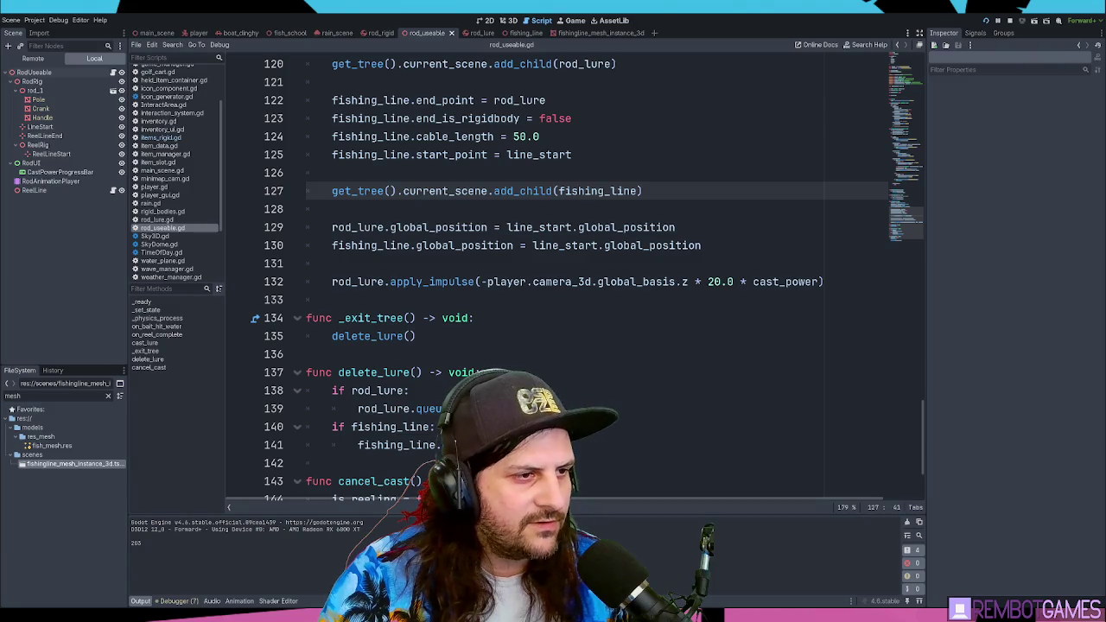
click(553, 311)
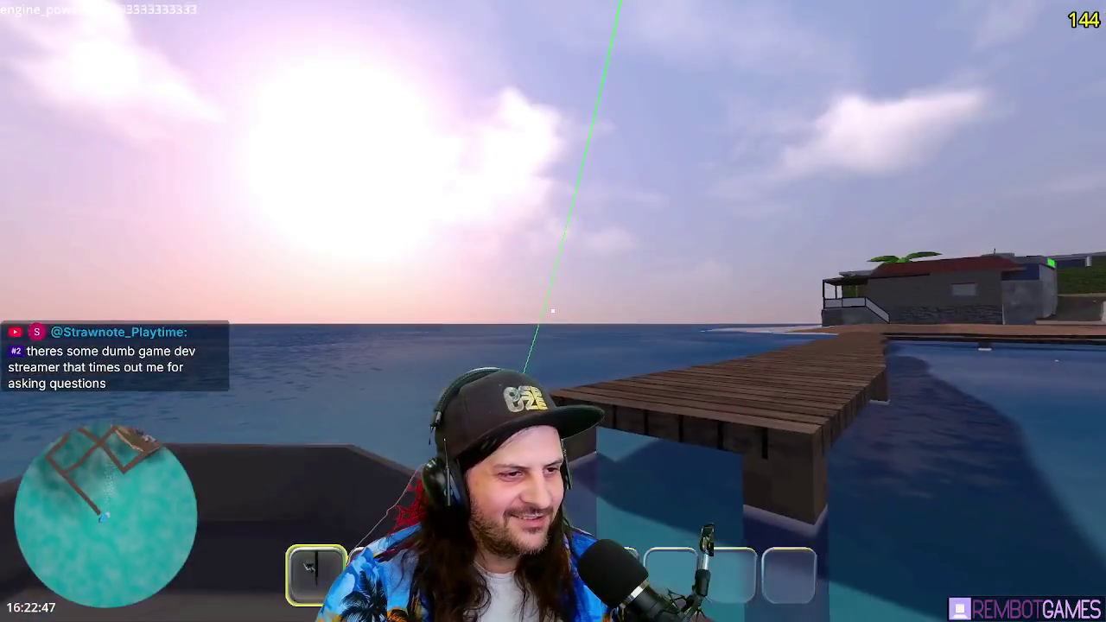
- Throttle the boat to full power, steer back toward the town, then cut the engine to zero
key(w)
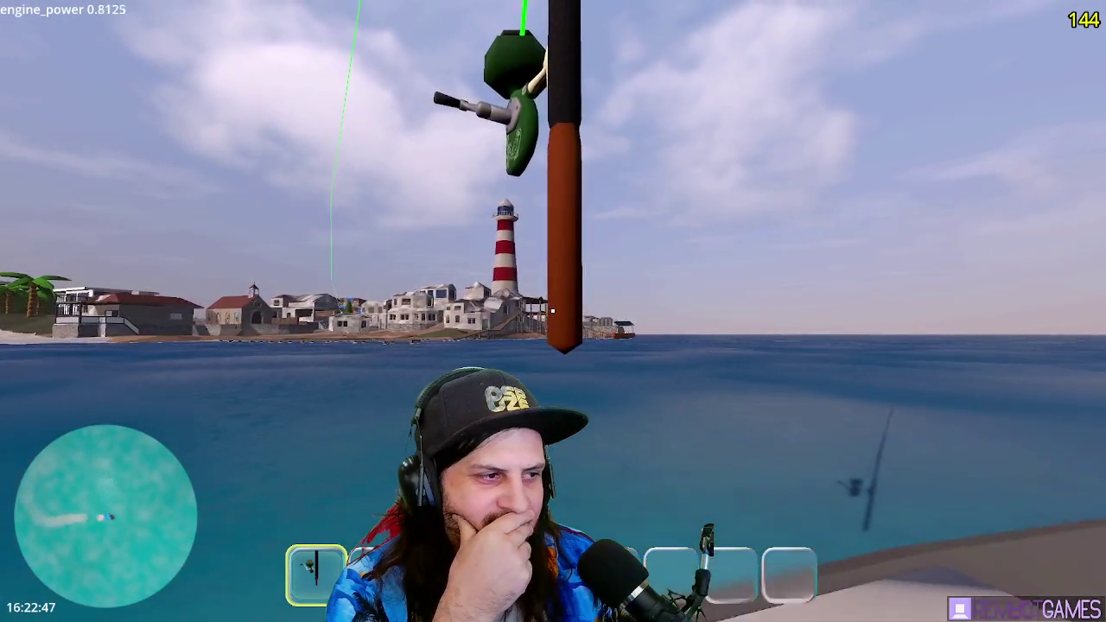
key(a)
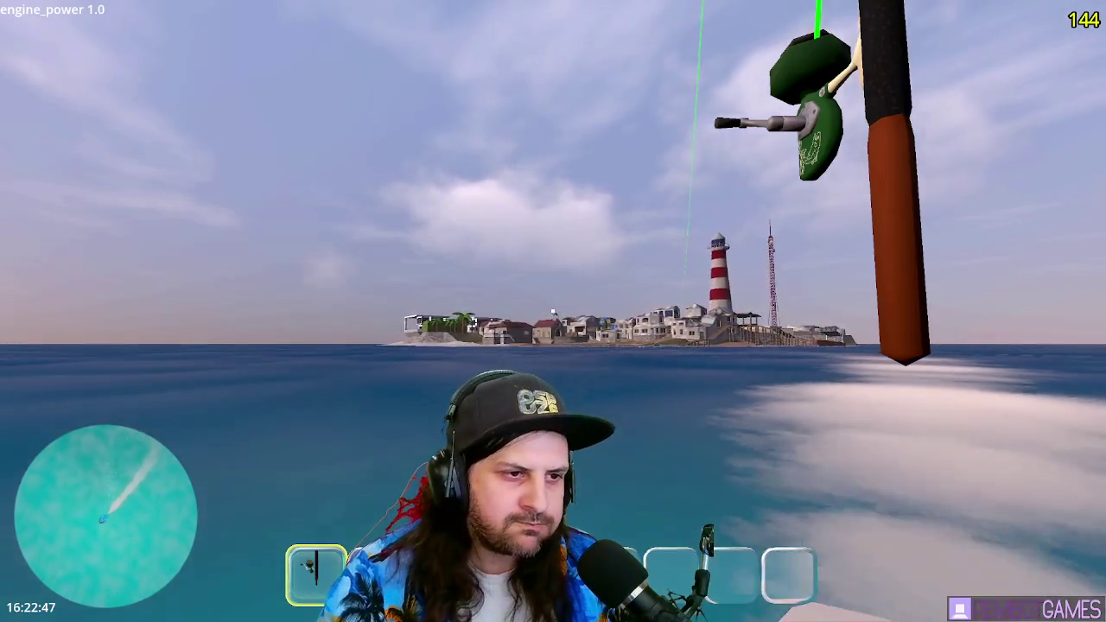
key(s)
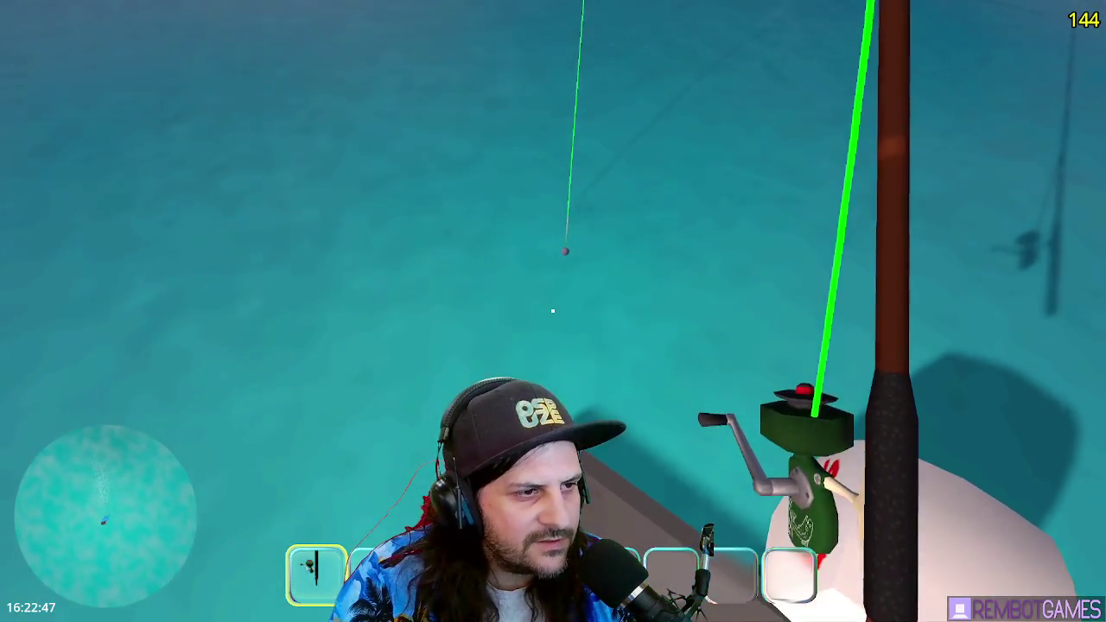
- Watch the lure floating on the open sea, then stop the game with F8
mouse_move(553, 311)
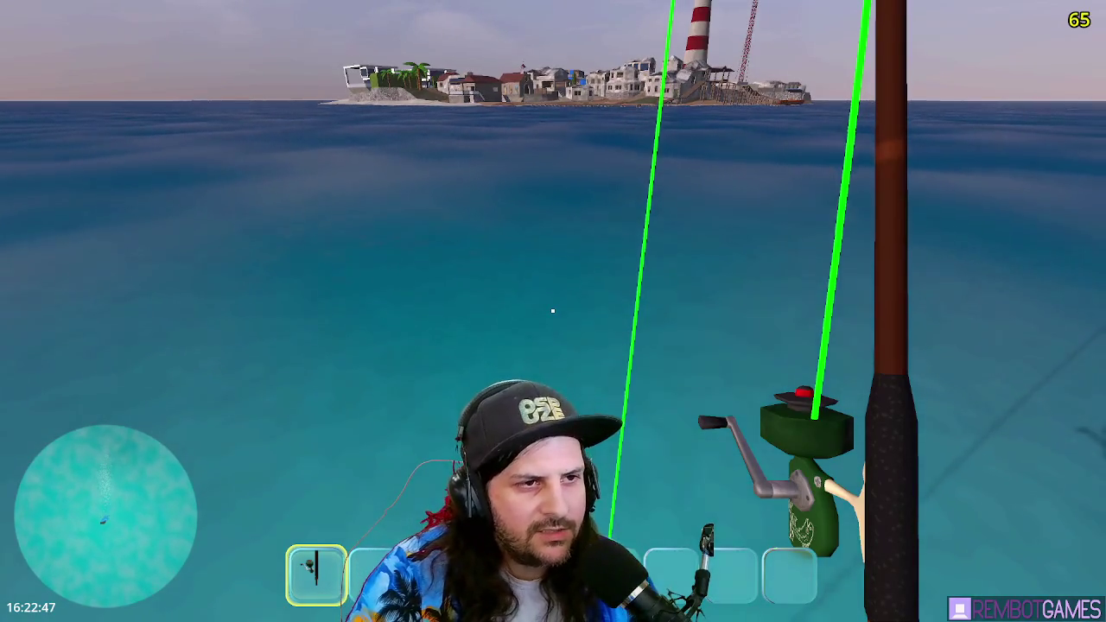
key(F8)
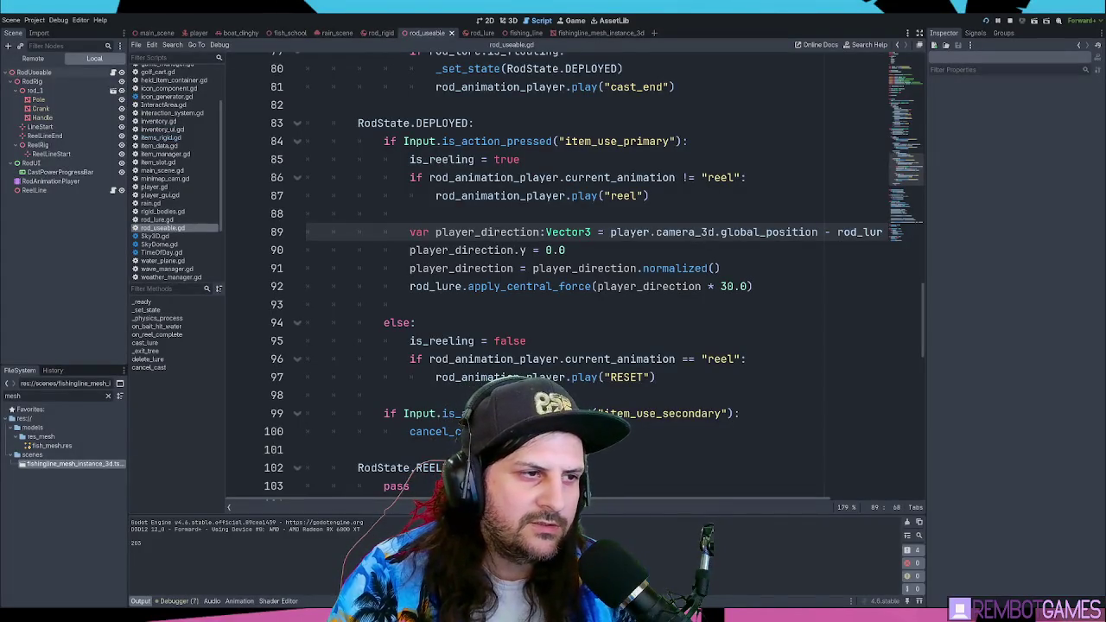
- Launch the game again with F5 to test casting from the shore
key(F5)
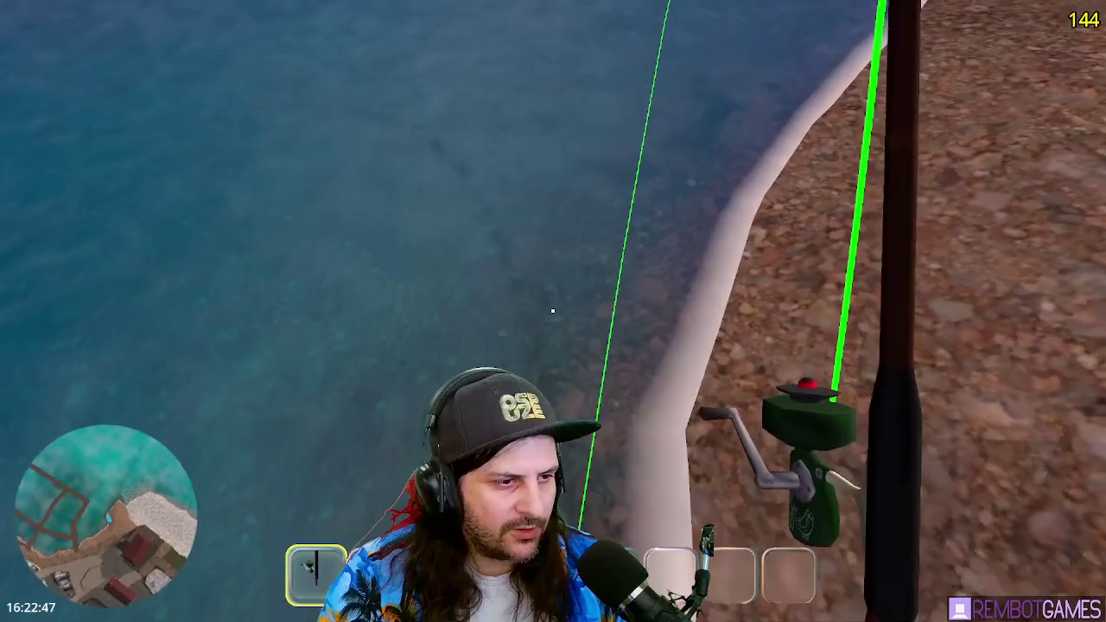
- Stop the game and place the caret on the player_direction.y line of the reeling code
key(F8)
click(595, 249)
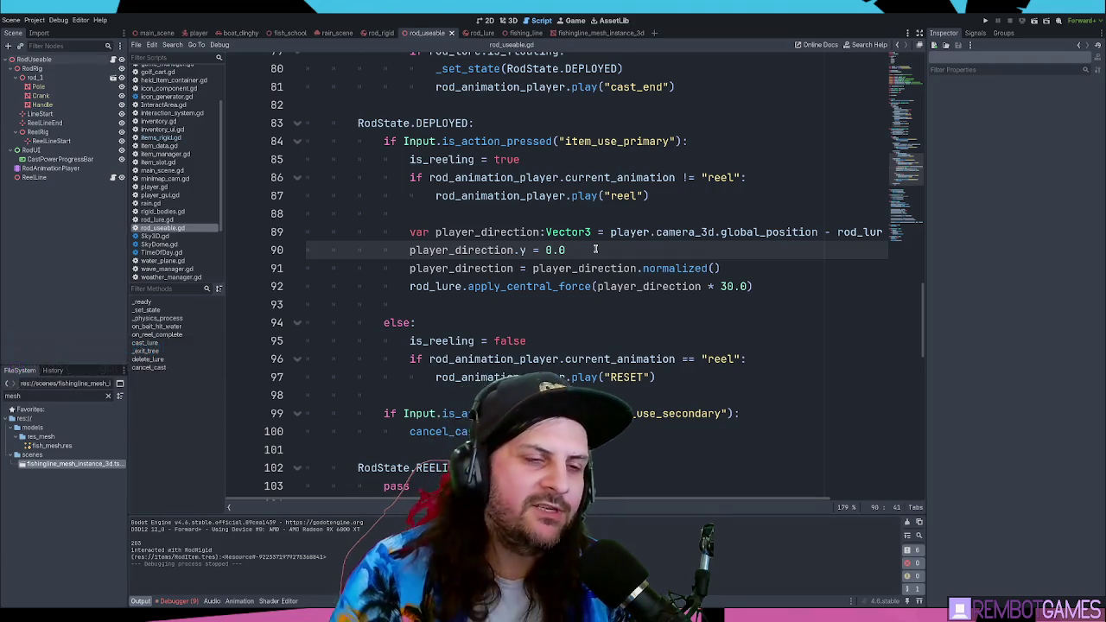
- Review the DEPLOYED reeling lines: apply_central_force, normalize, player_direction and player_direction.y
click(750, 288)
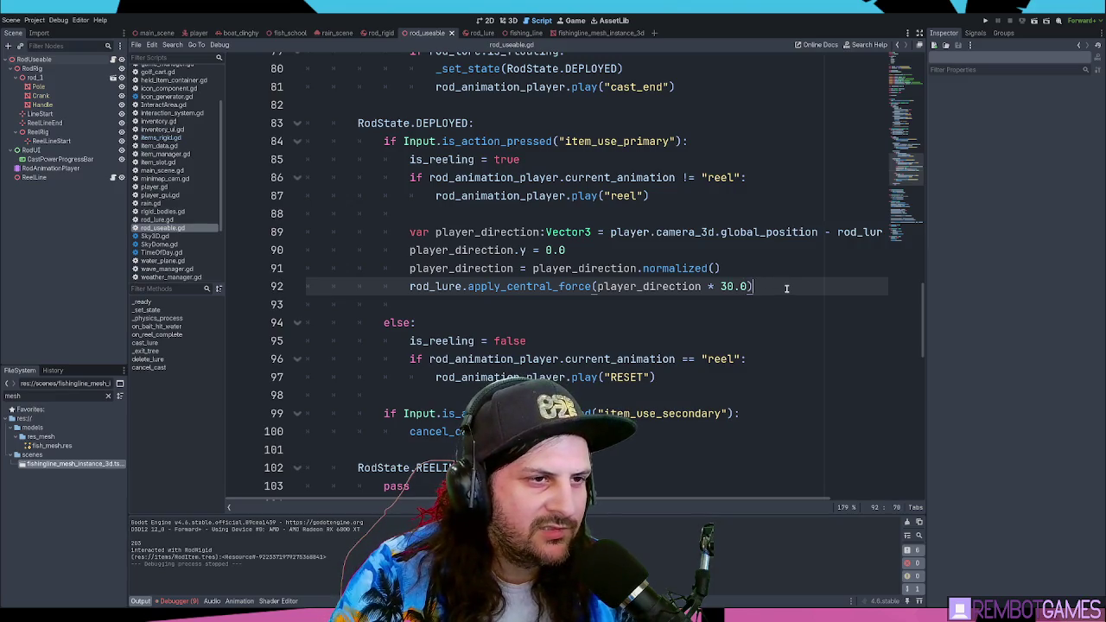
click(682, 268)
click(673, 252)
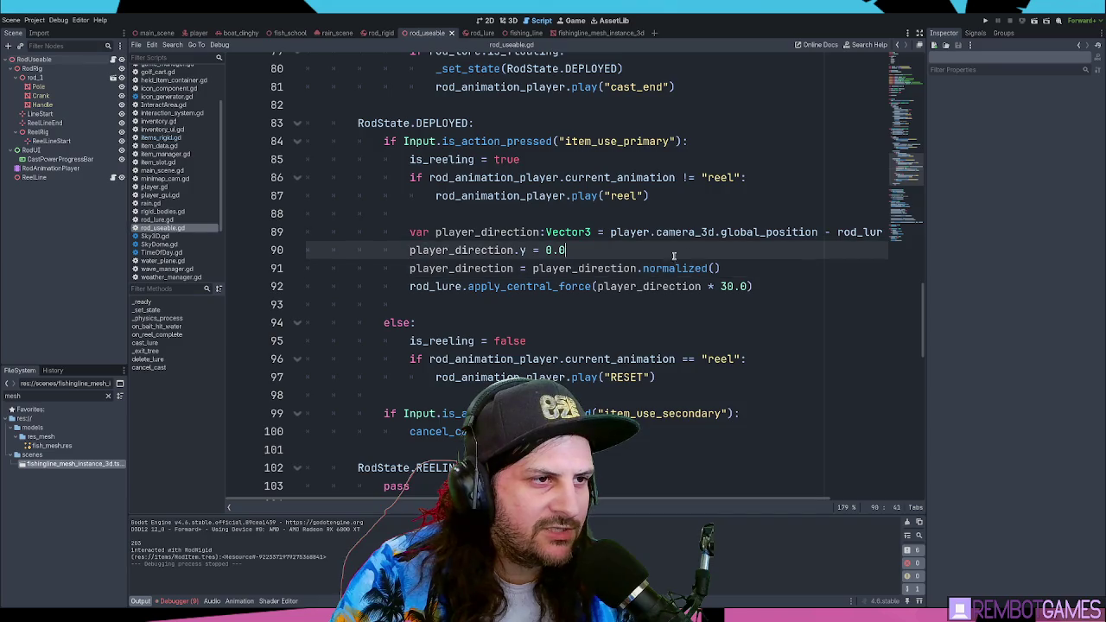
click(480, 232)
click(604, 244)
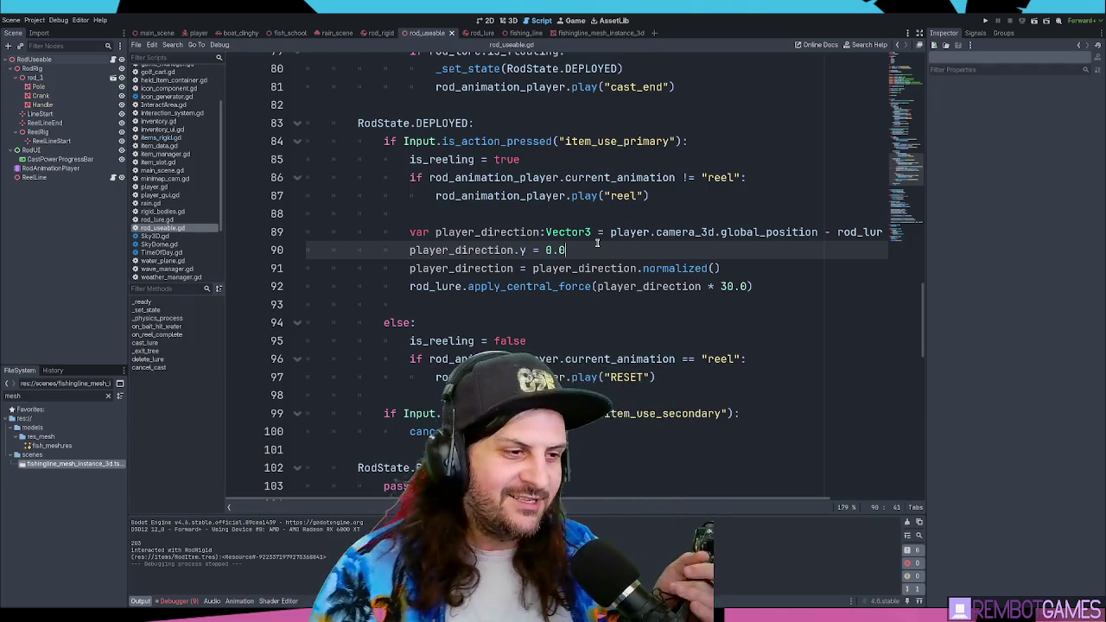
- Check the else branch of the reeling code, then run the game with F5
click(599, 327)
click(575, 311)
click(603, 322)
click(615, 310)
key(F5)
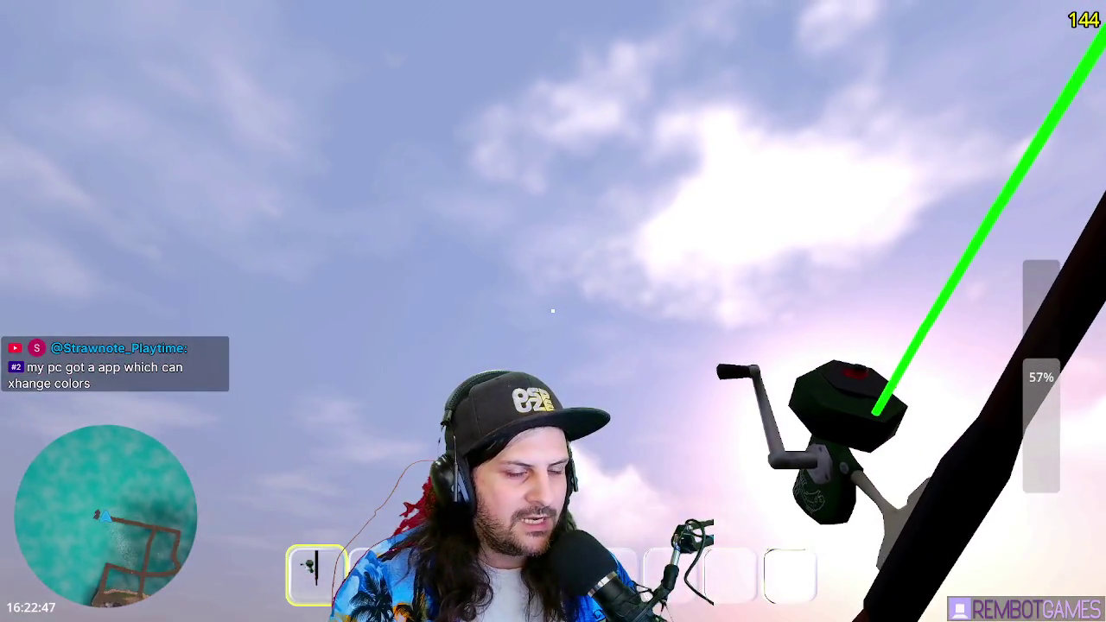
- Cast from the dock, charge another upward cast, then stop the game and return to player_direction.y
click(553, 311)
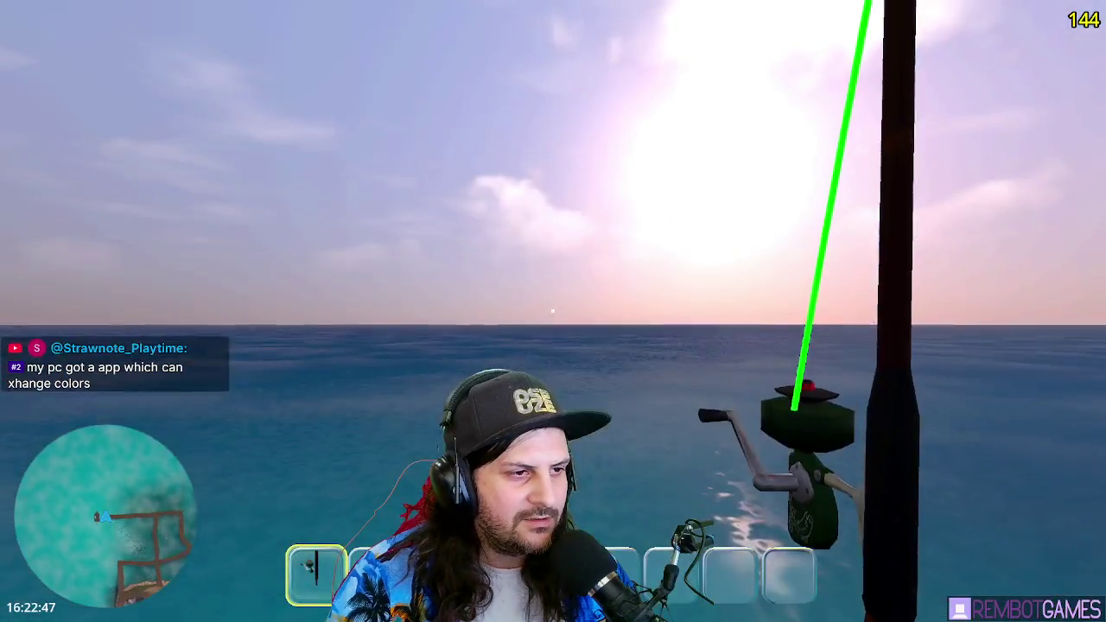
drag(553, 311, 553, 311)
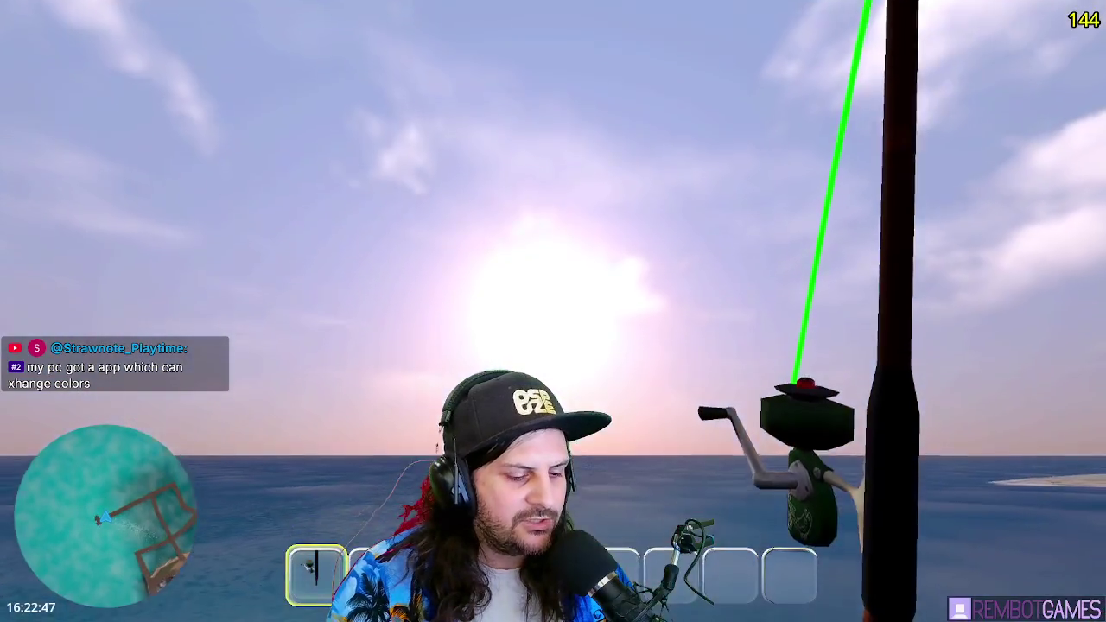
key(F8)
click(582, 251)
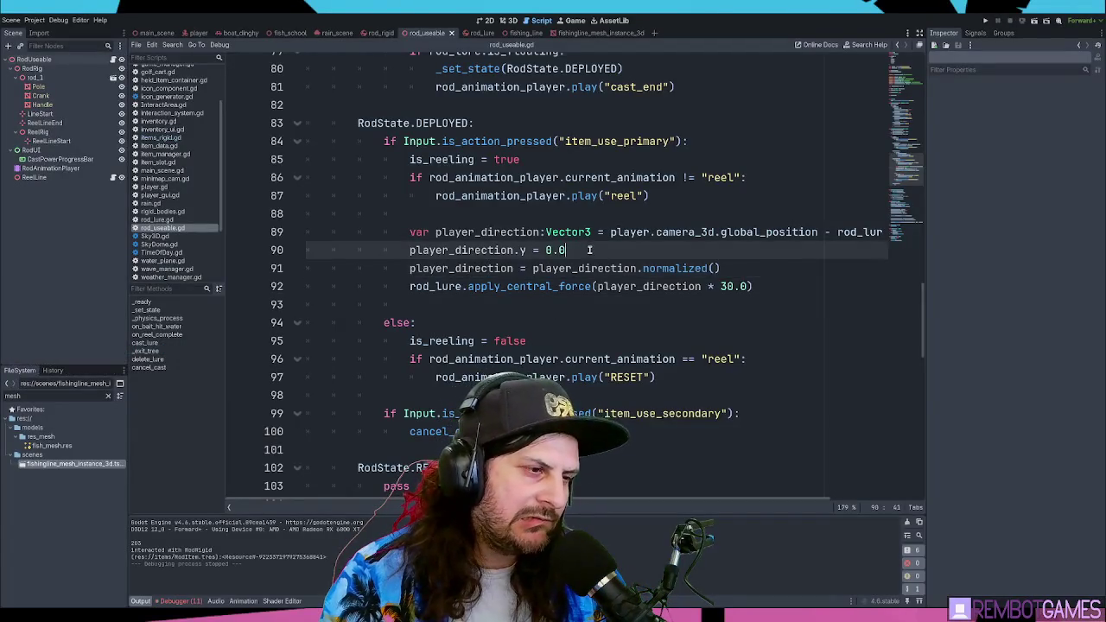
- Find the two cable_length assignments in cast_lure and delete the duplicate line
scroll(605, 285, down, 10)
scroll(596, 273, down, 1)
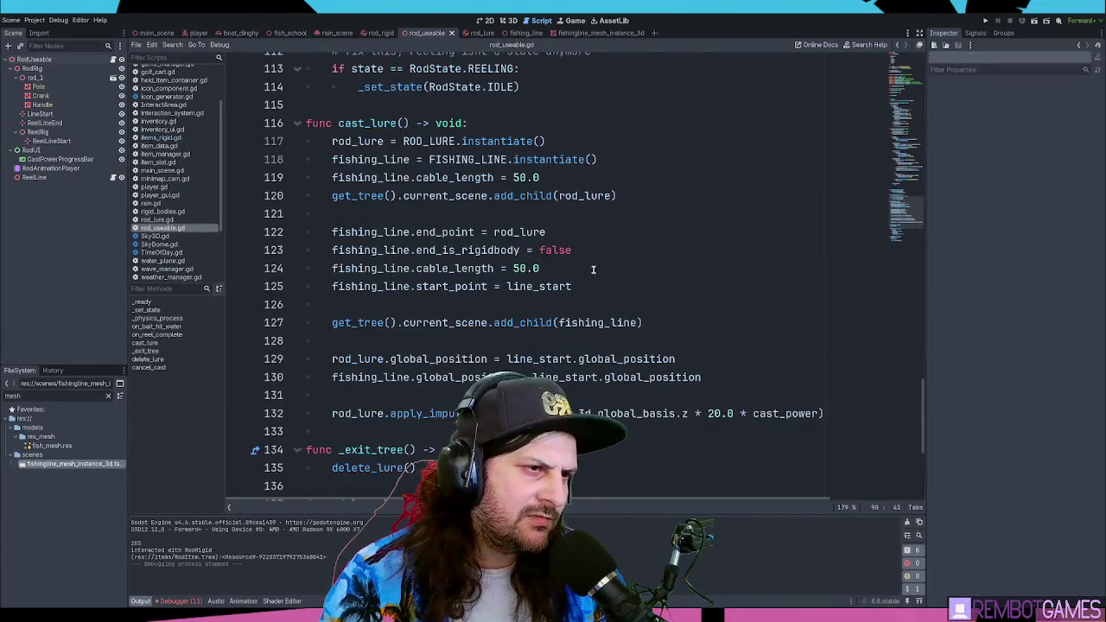
scroll(593, 269, down, 1)
scroll(571, 263, up, 1)
click(567, 176)
click(591, 264)
key(ctrl+z)
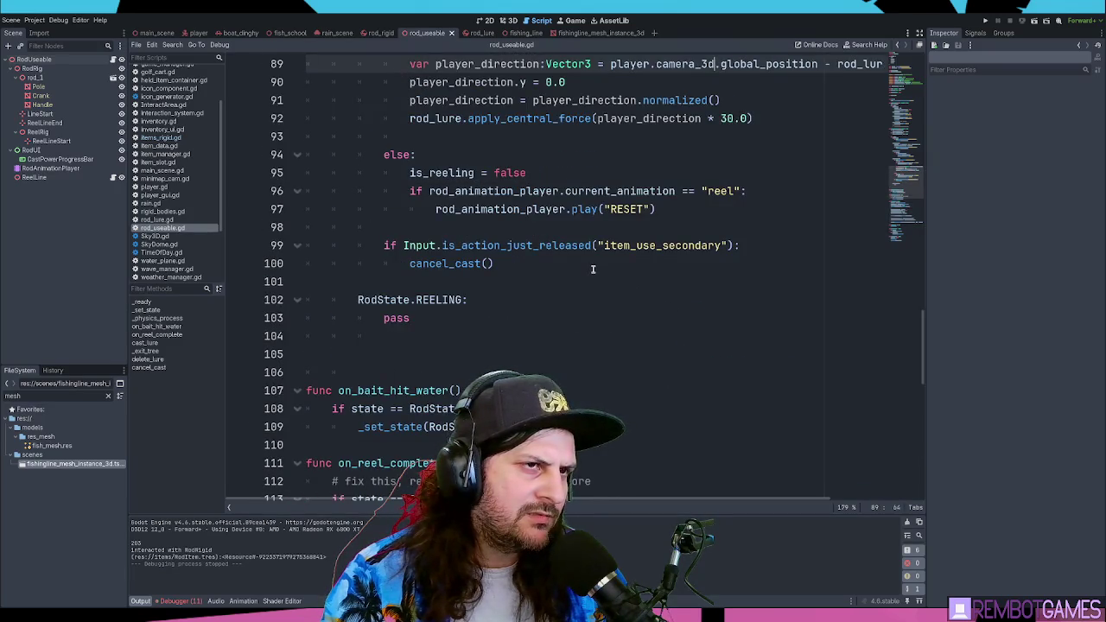
key(ctrl+z)
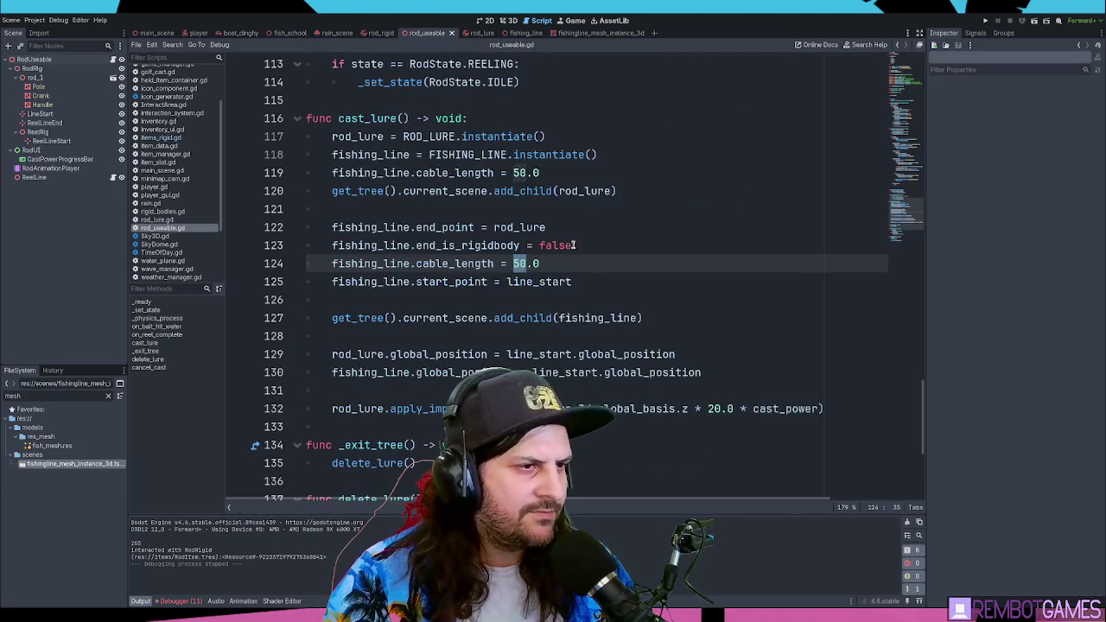
drag(589, 263, 261, 267)
key(BackSpace)
key(BackSpace)
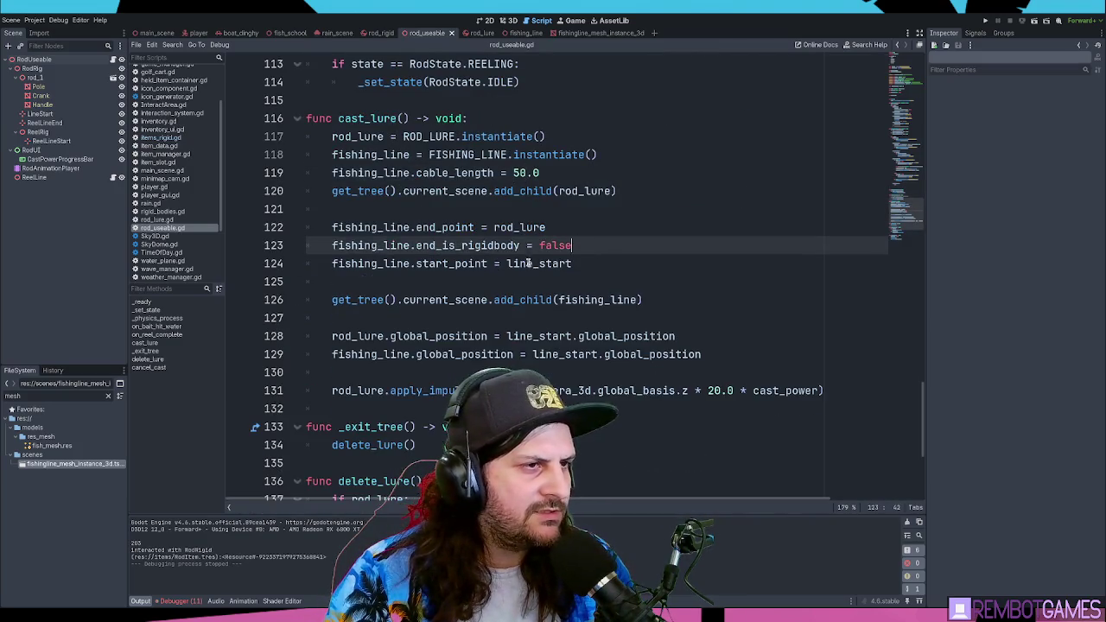
- Save rod_useable.gd, run the game to test the cast, then stop it
click(521, 173)
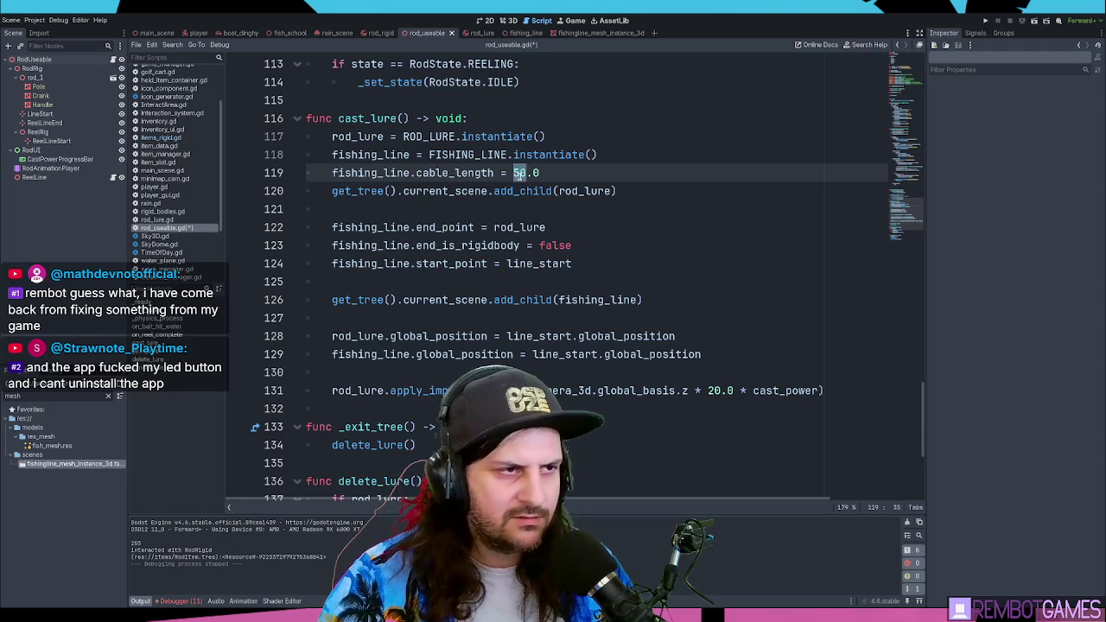
text(2)
key(ctrl+s)
key(F5)
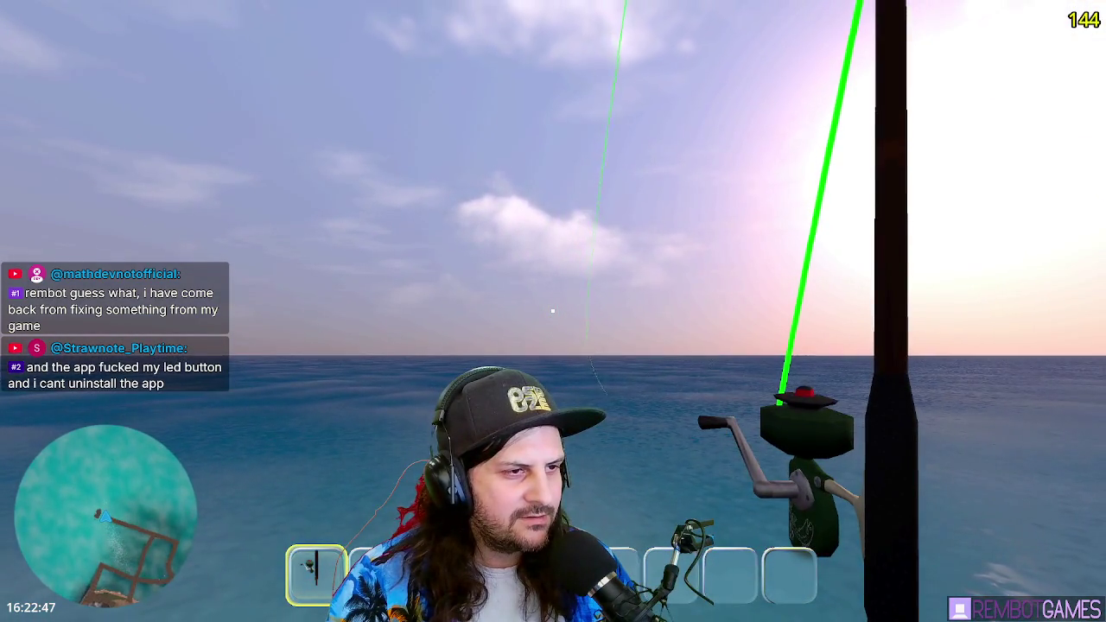
key(F8)
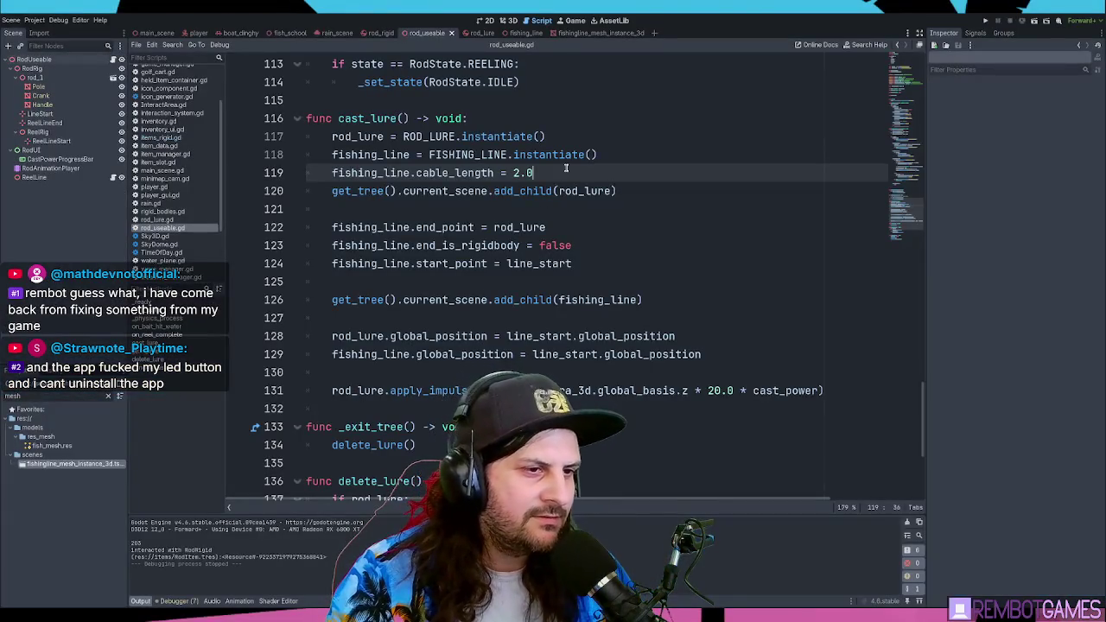
- Change the remaining cable_length value on line 119 to 1.0 and run the game again
double_click(564, 171)
text(50.0)
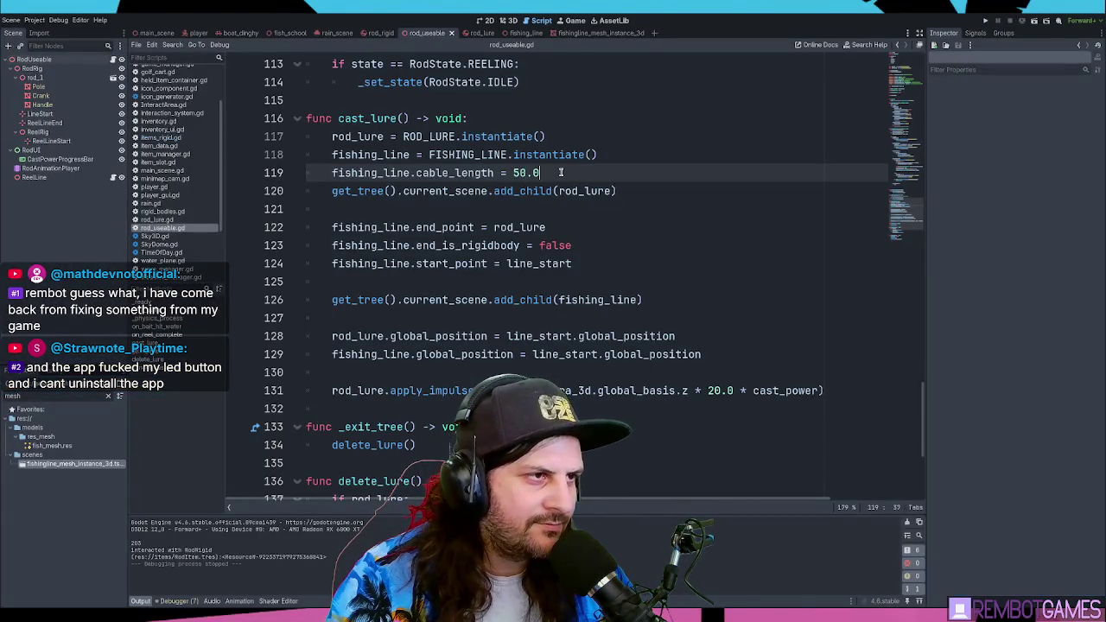
double_click(519, 172)
text(1)
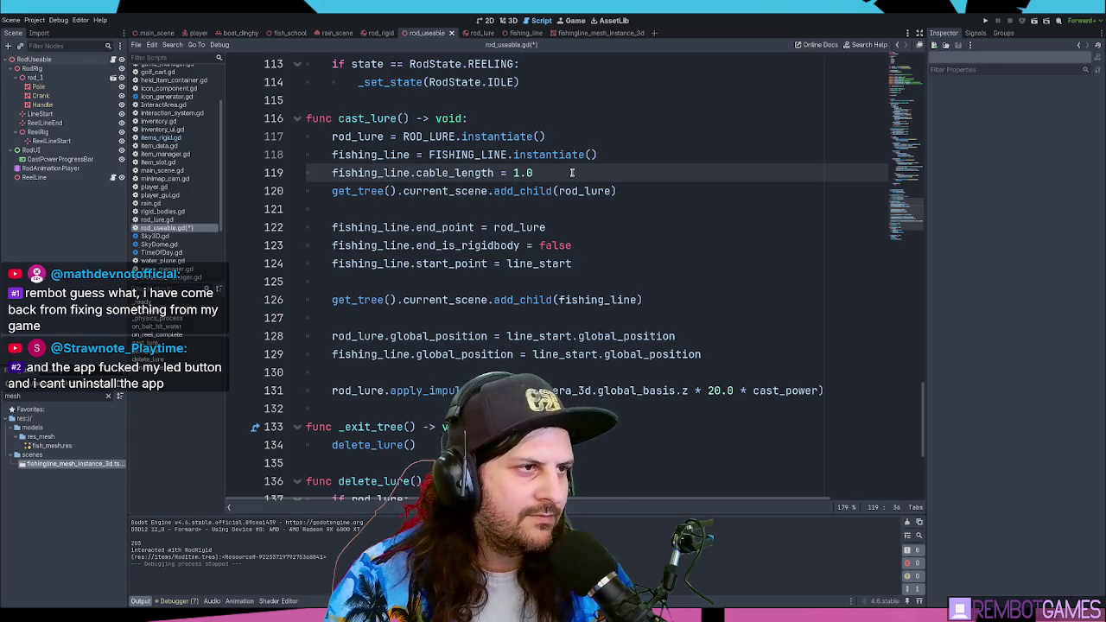
key(F5)
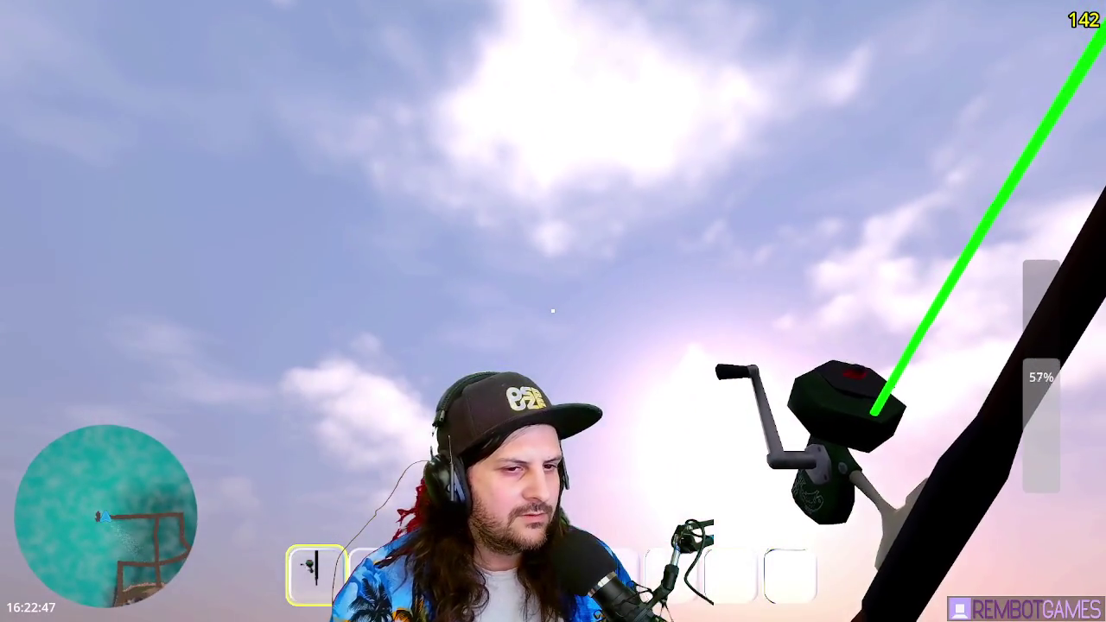
- Charge and release eight casts in different directions with the 1.0 cable length, then stop the game
drag(553, 311, 553, 312)
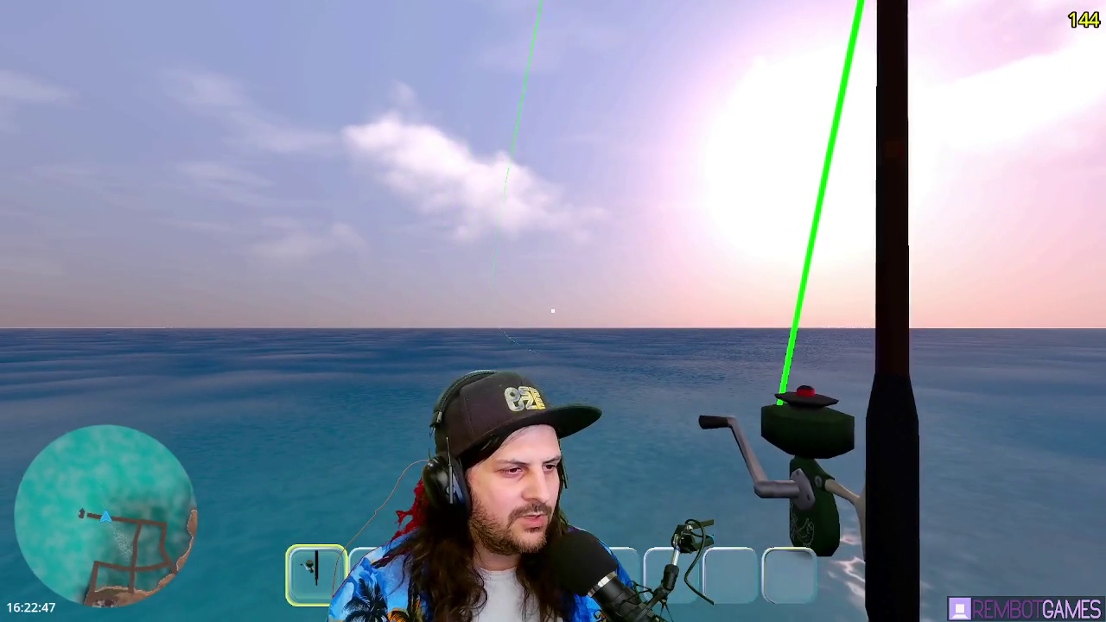
drag(553, 311, 553, 311)
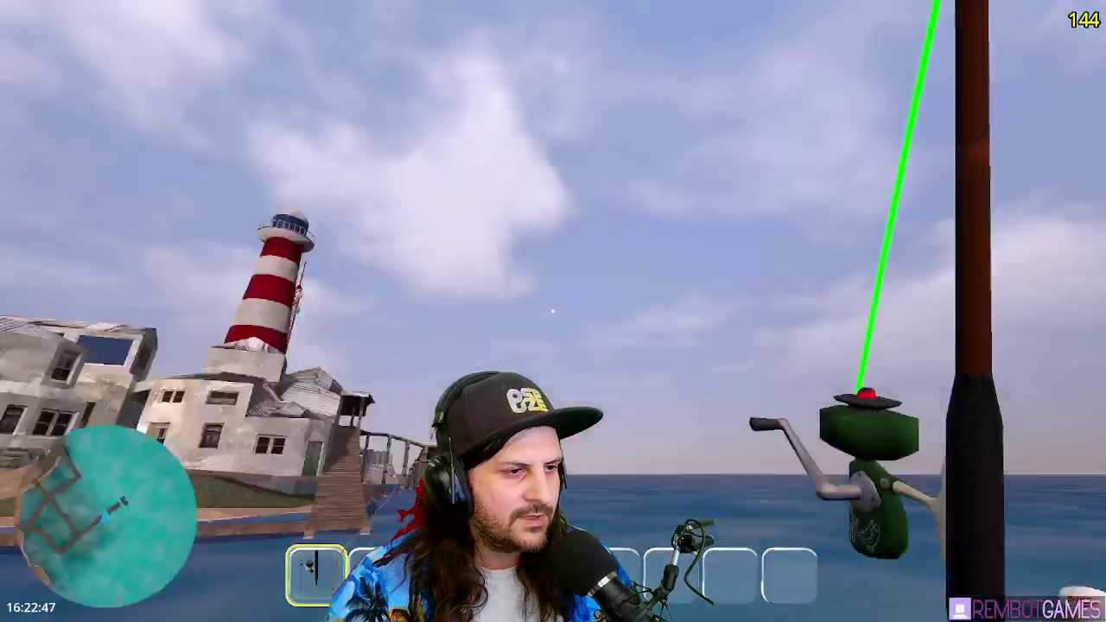
drag(553, 311, 553, 311)
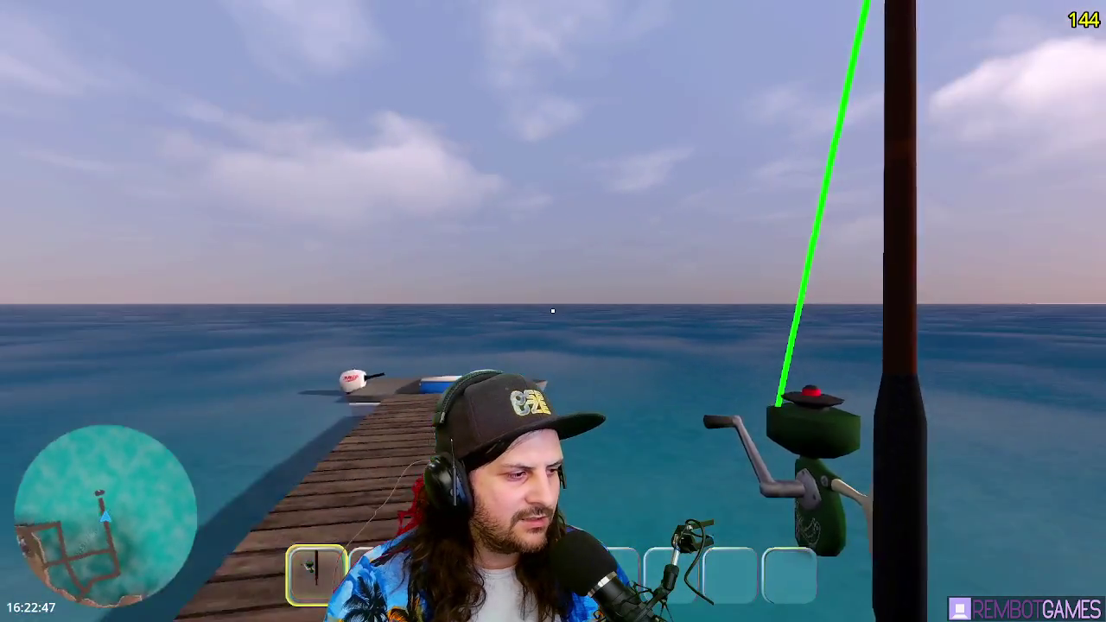
drag(553, 311, 553, 311)
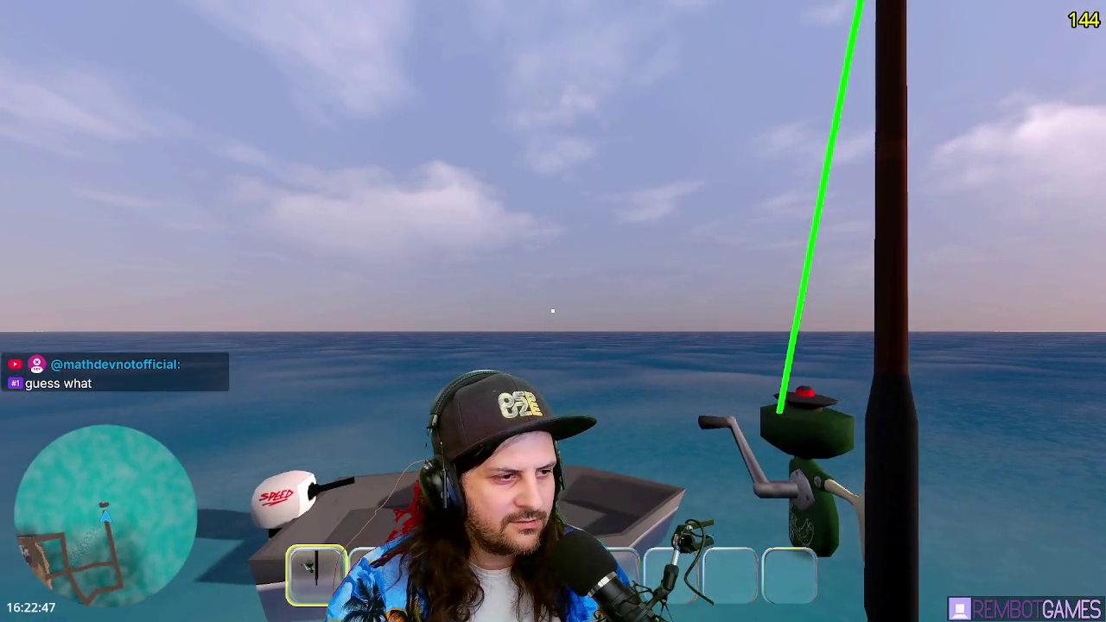
drag(553, 312, 553, 311)
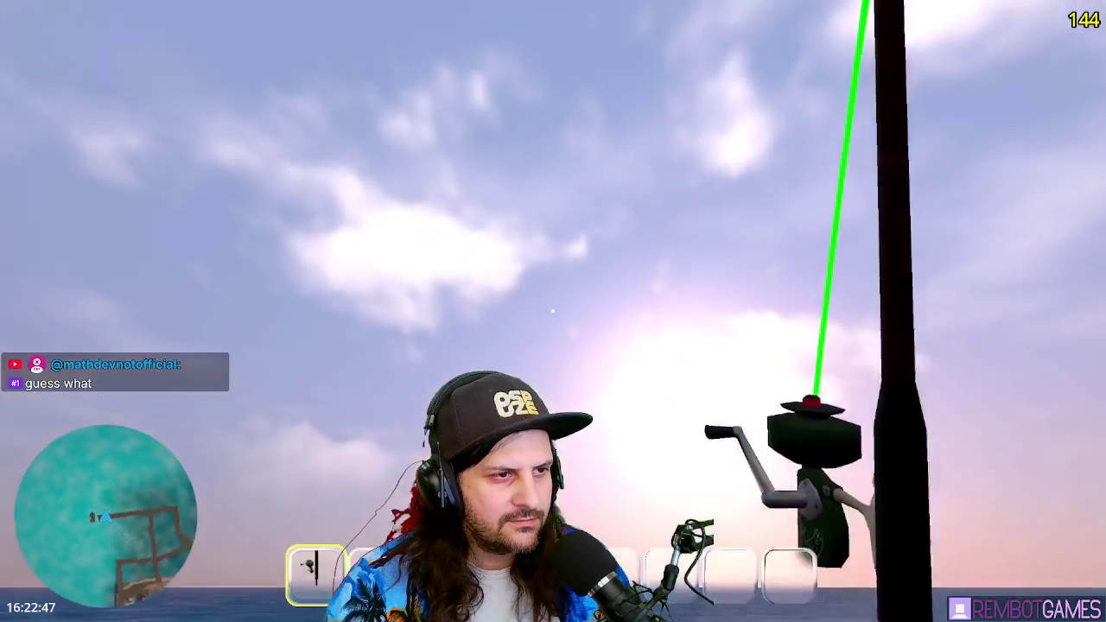
drag(553, 311, 553, 311)
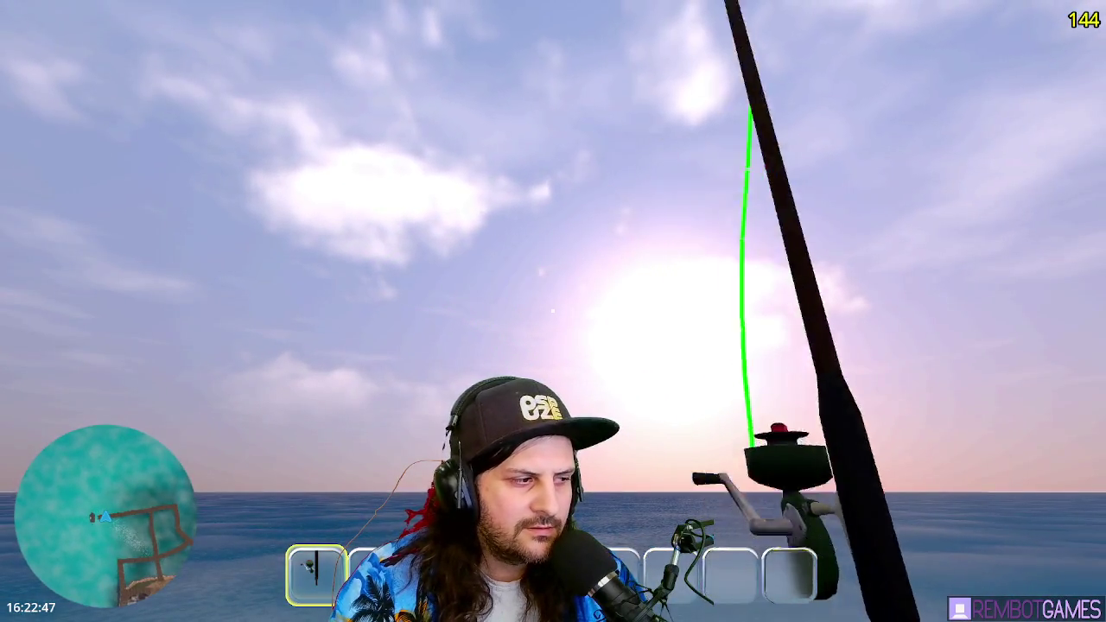
drag(553, 311, 554, 312)
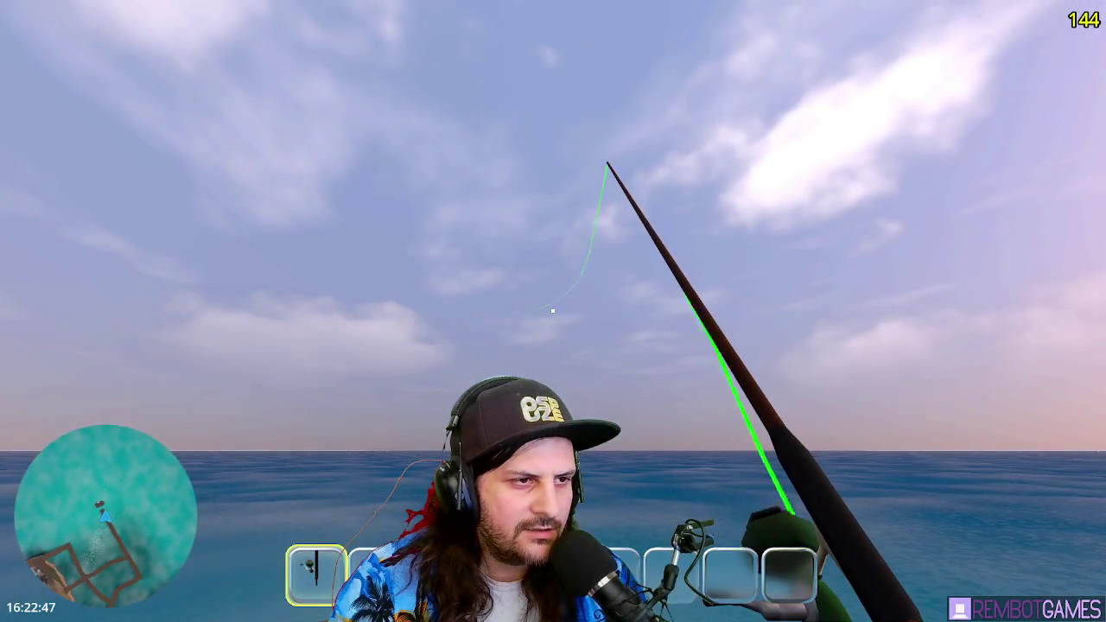
drag(553, 311, 553, 311)
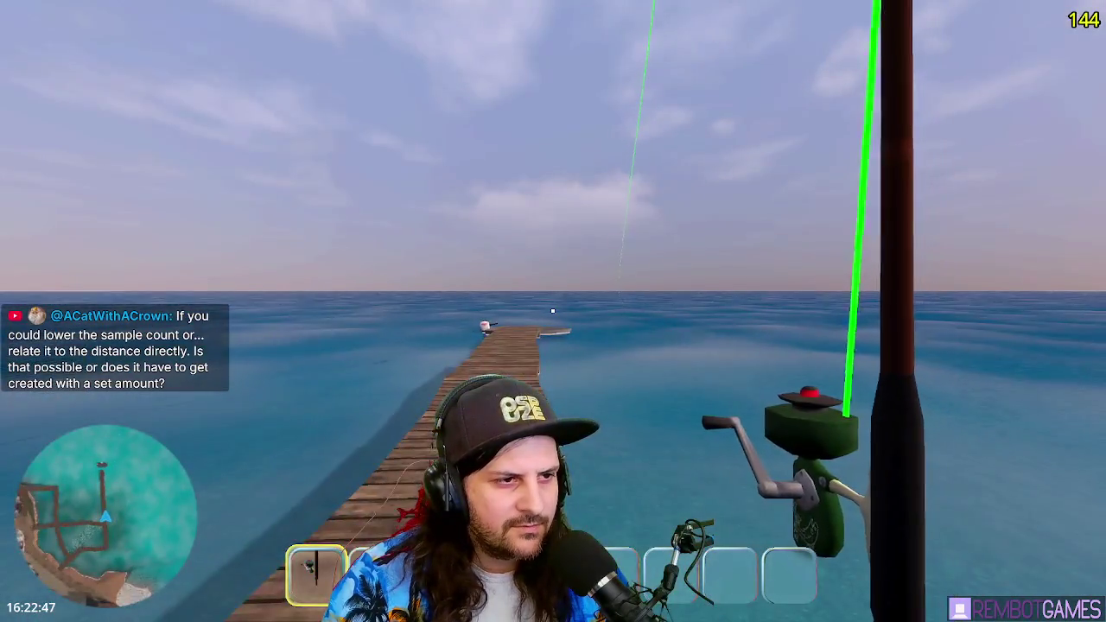
key(F8)
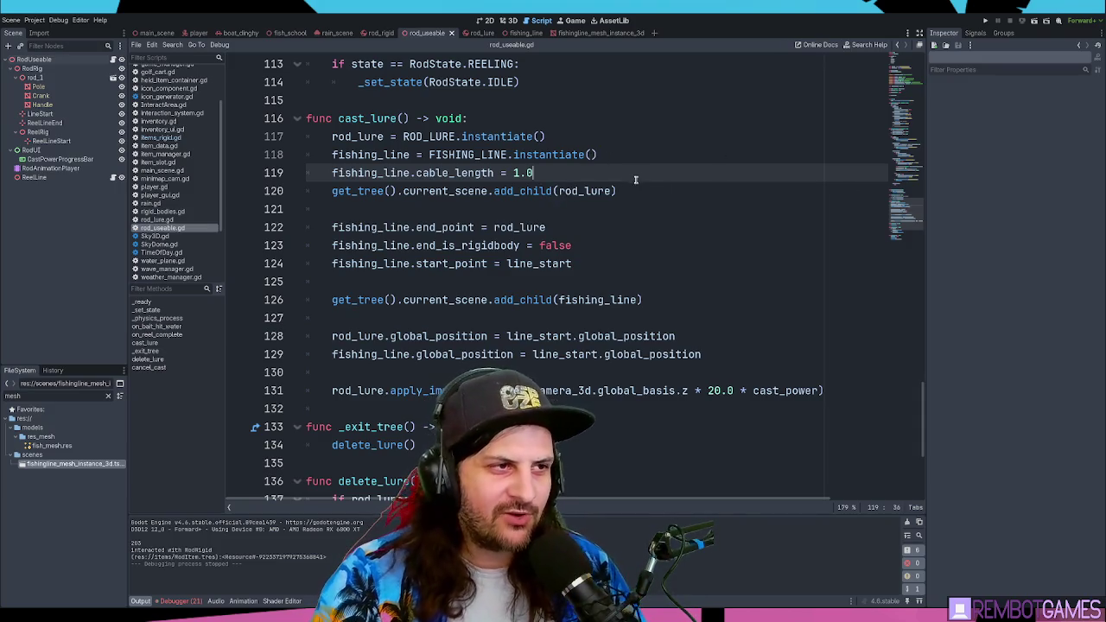
- Step through cast_lure's lure and fishing line instantiation, position, end_point and add_child lines
click(680, 152)
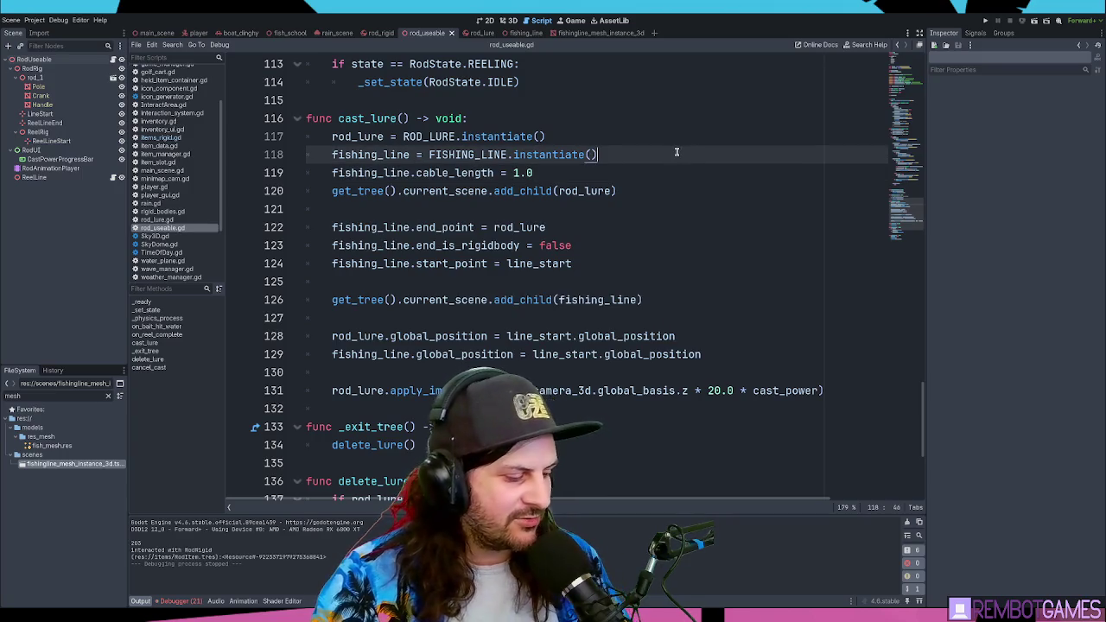
click(676, 139)
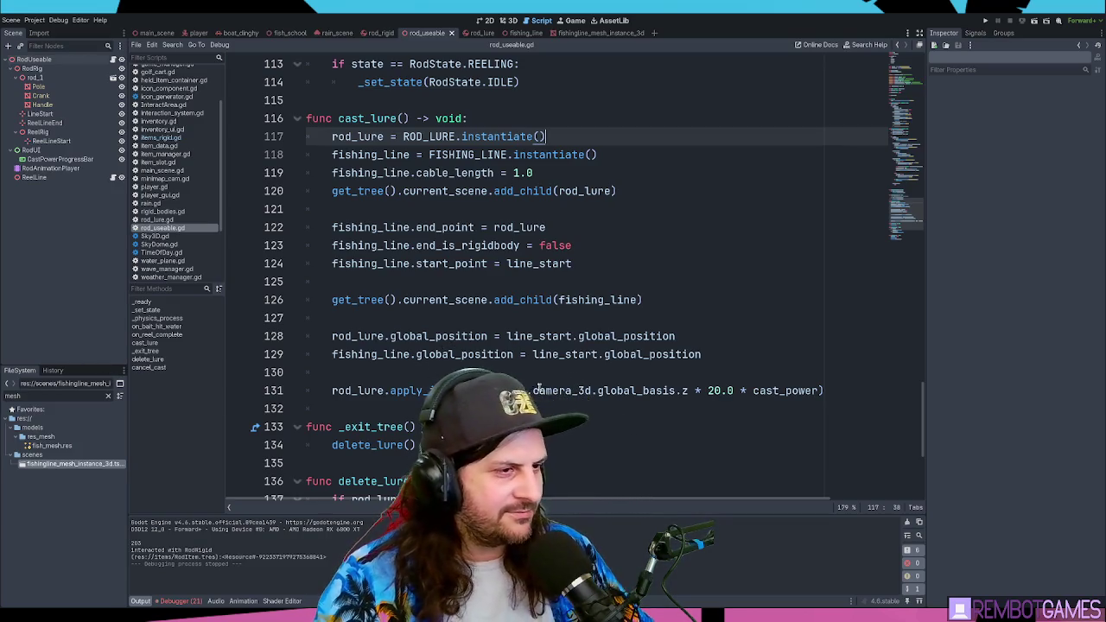
click(543, 352)
click(578, 247)
click(583, 225)
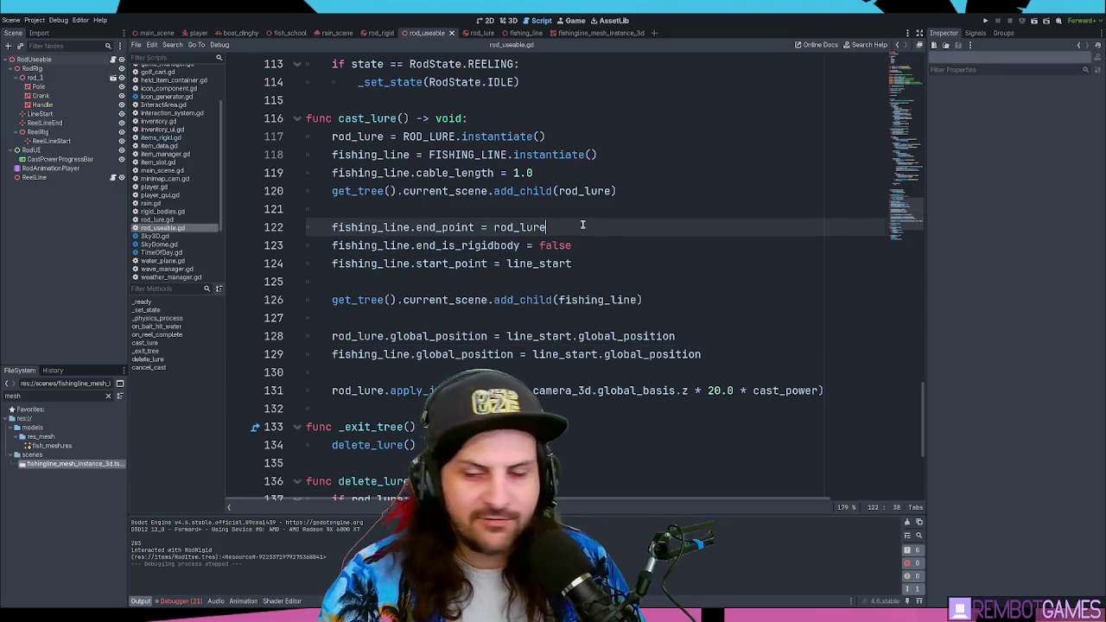
click(617, 184)
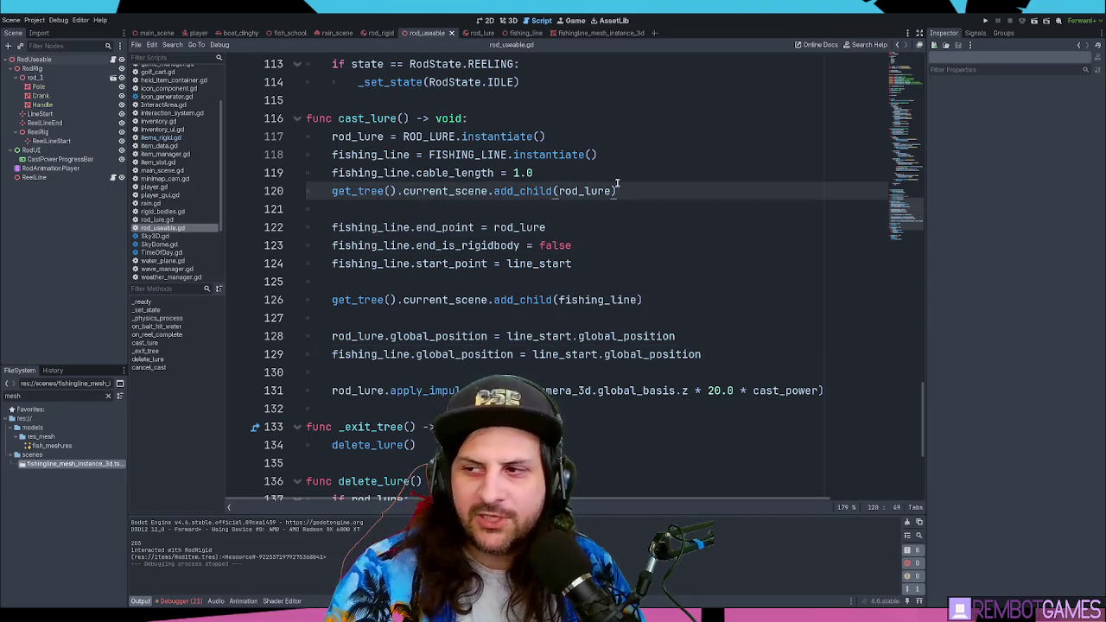
- Inspect the fishing_line.cable_length line, then switch to the fishing_line scene and its script
click(624, 172)
click(626, 182)
click(624, 171)
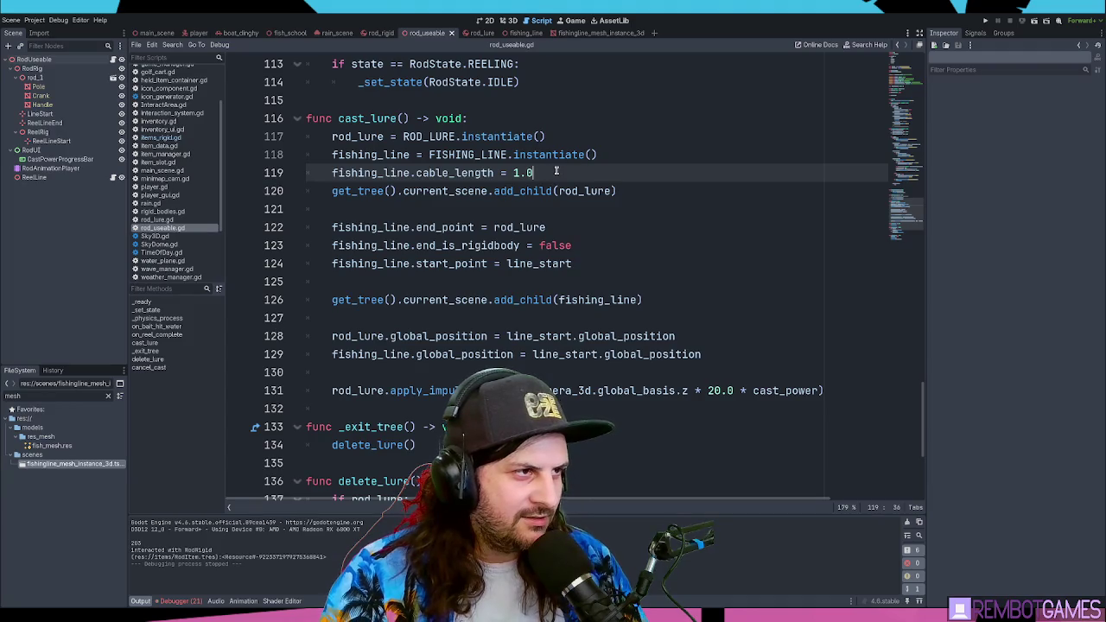
double_click(390, 172)
click(453, 174)
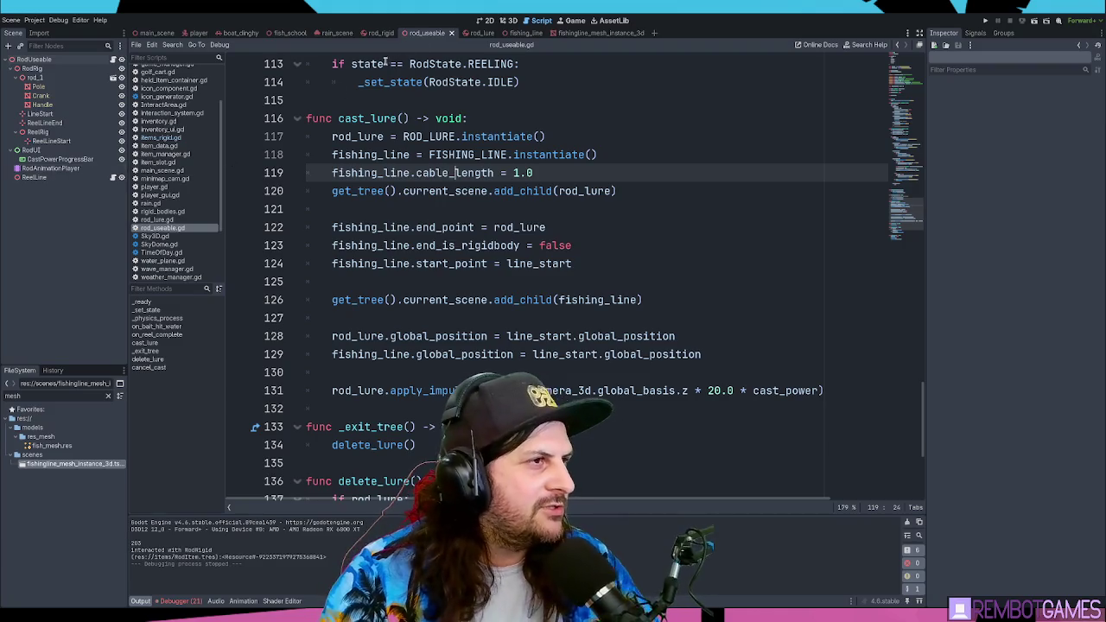
click(529, 35)
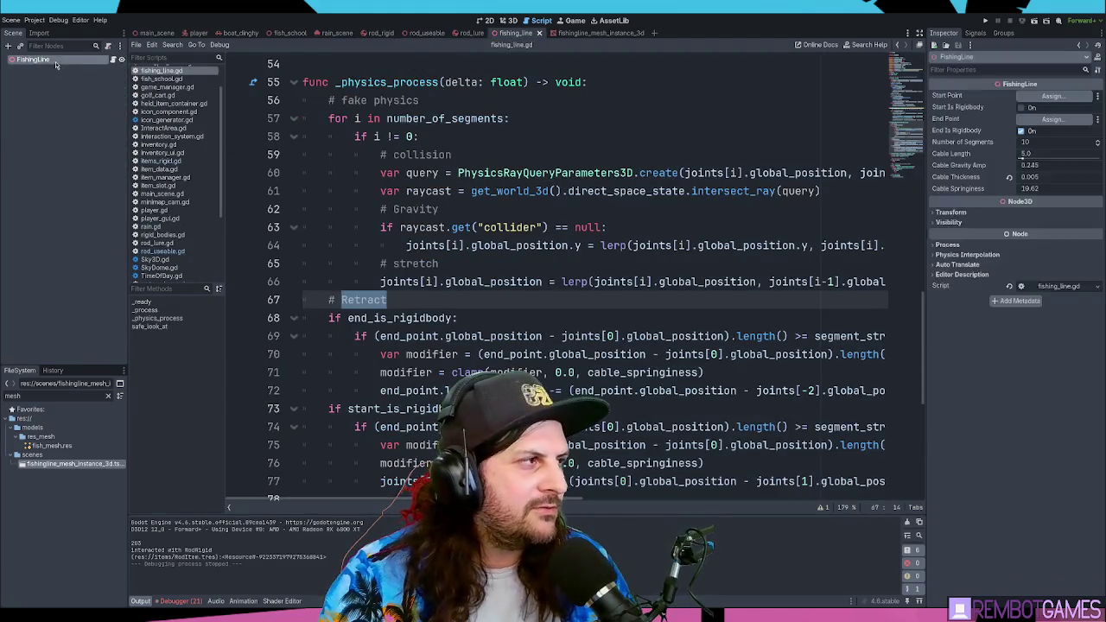
- Review fishing_line.gd's collision and gravity code, save the scene, and show the 3D view
click(777, 155)
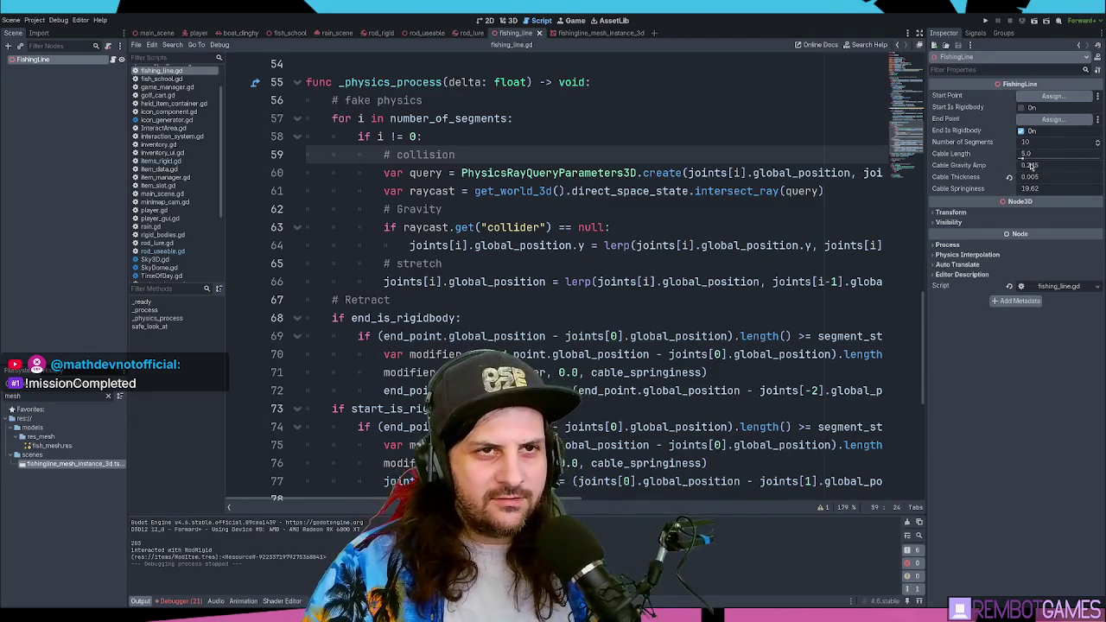
click(621, 227)
click(610, 208)
key(ctrl+s)
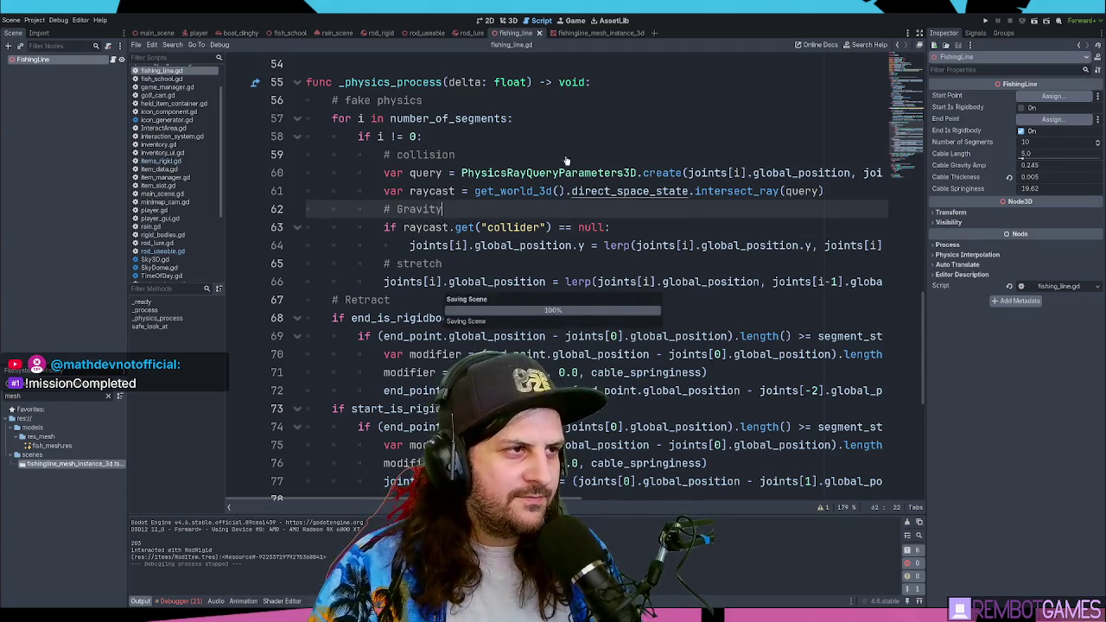
click(557, 136)
click(510, 20)
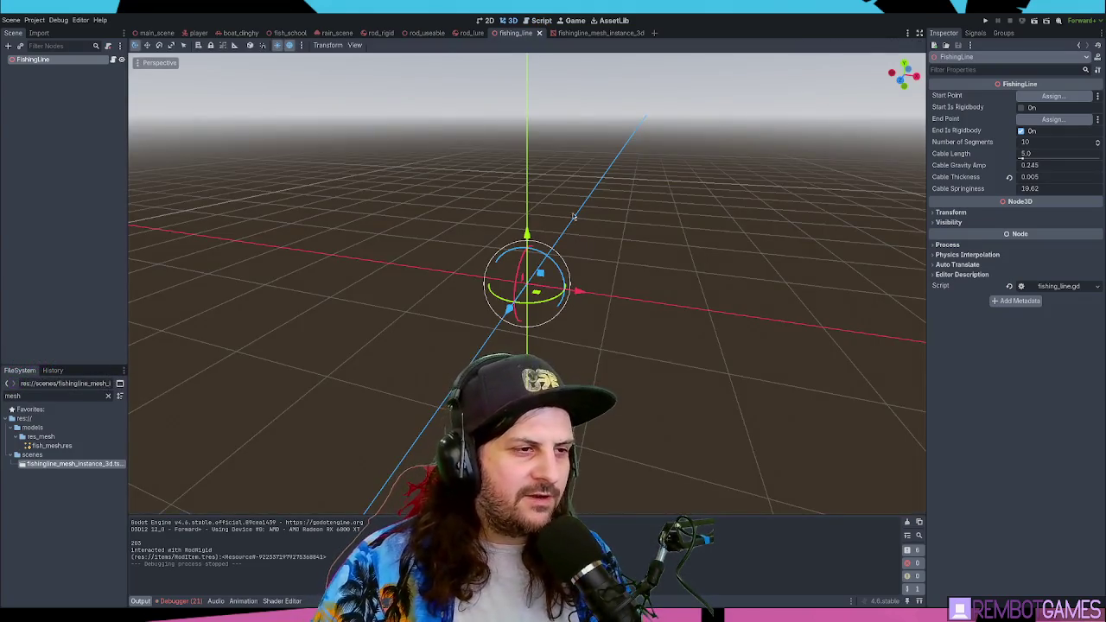
- Change the FishingLine's Number of Segments from 10 to 1 and run the game
drag(573, 216, 612, 185)
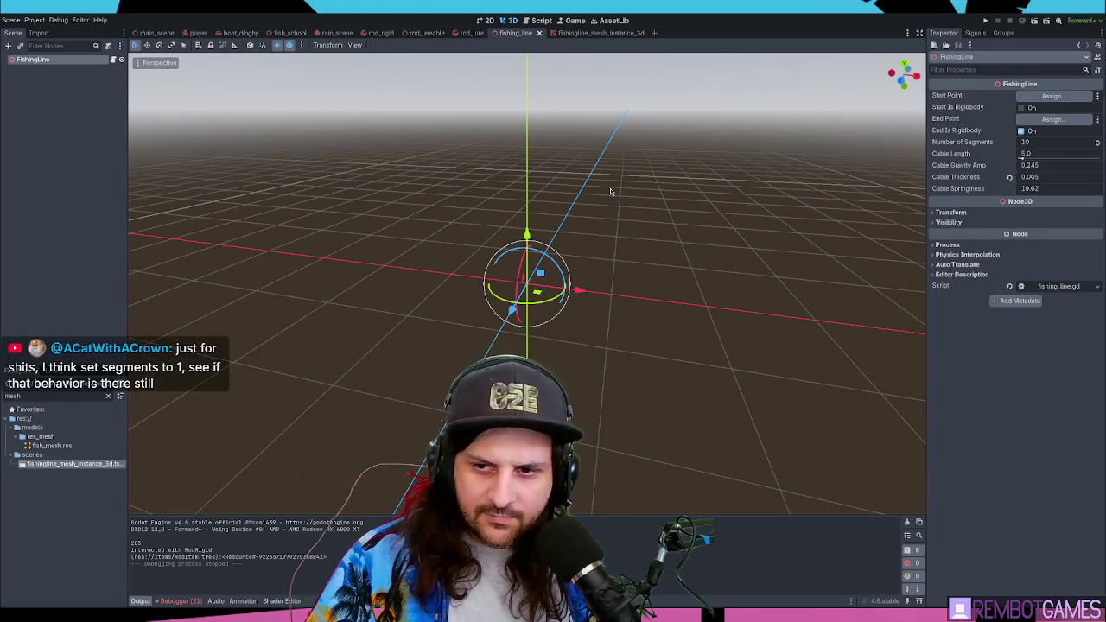
key(BackSpace)
key(Return)
key(F5)
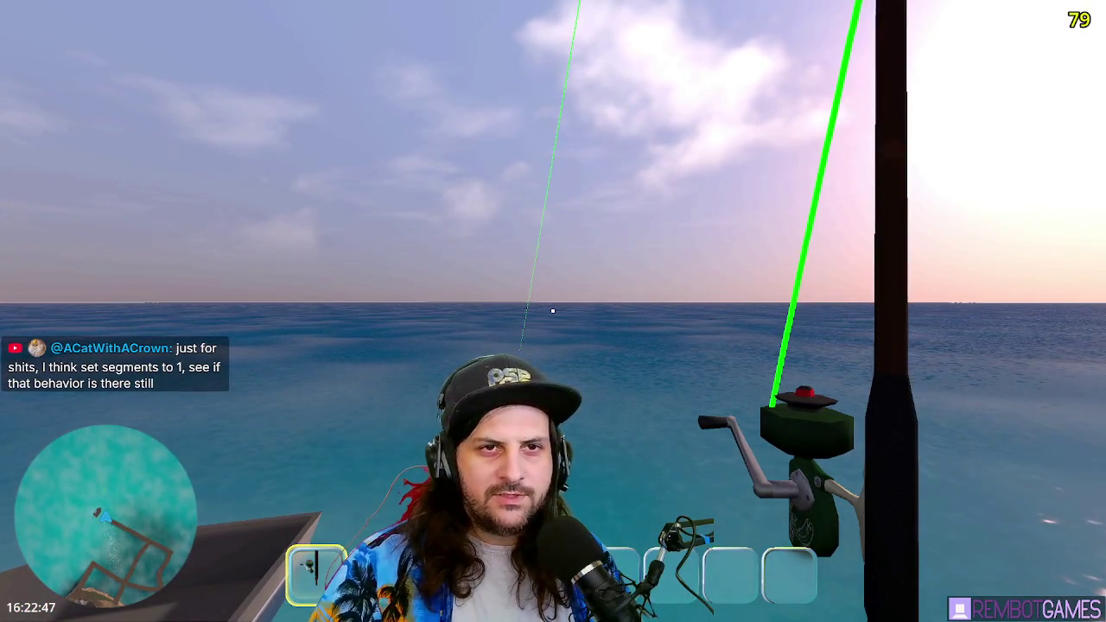
- Restart the game, cast the lure once with the single-segment line, then stop it
key(F8)
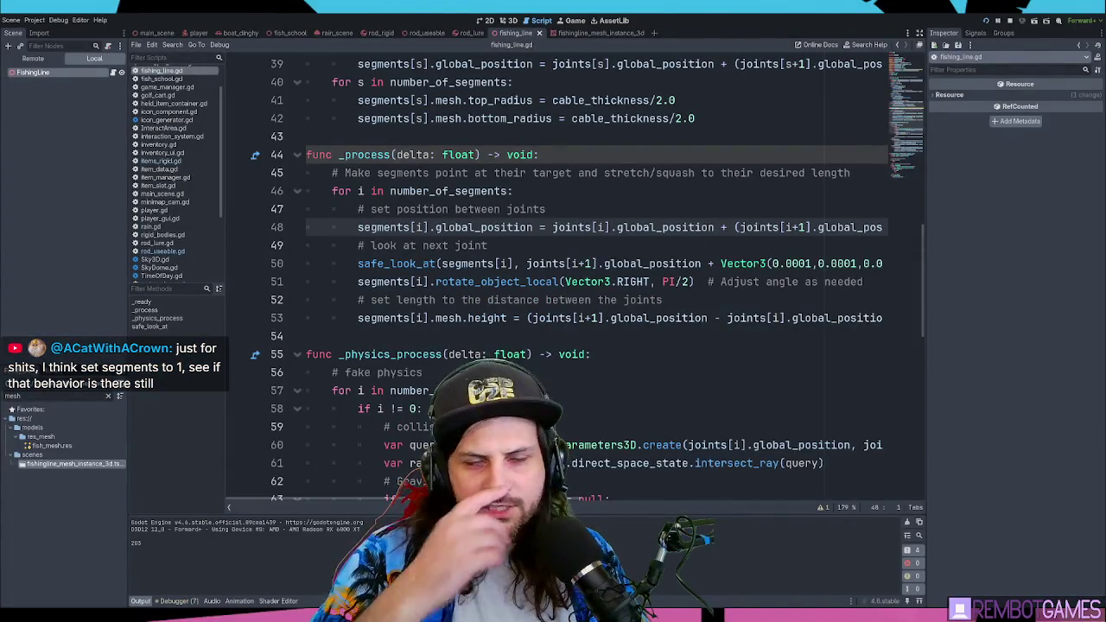
key(F5)
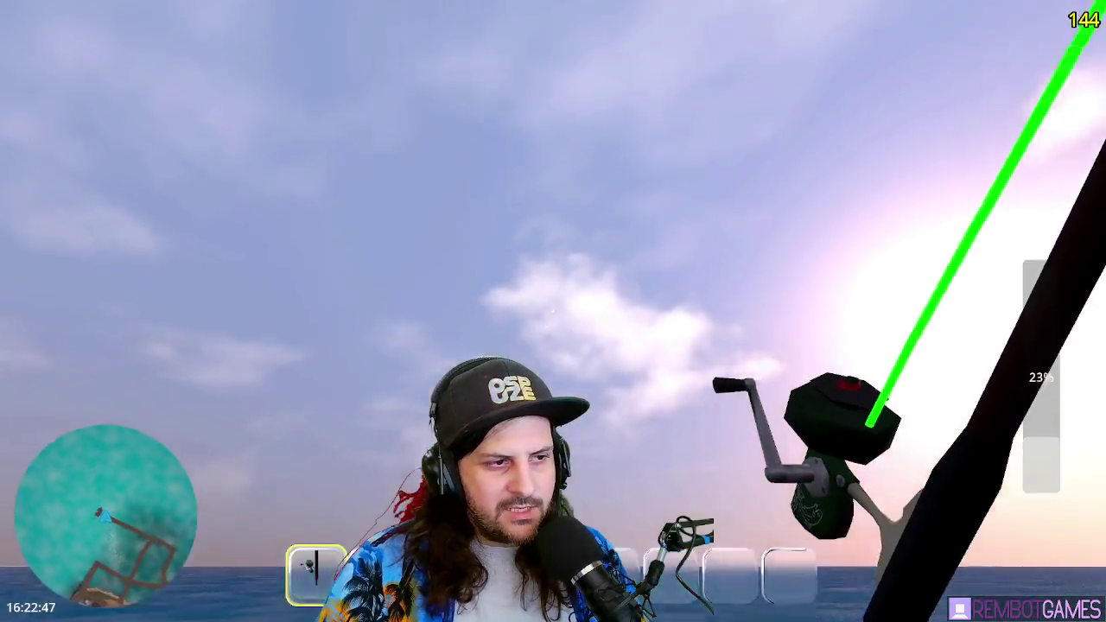
drag(553, 311, 553, 311)
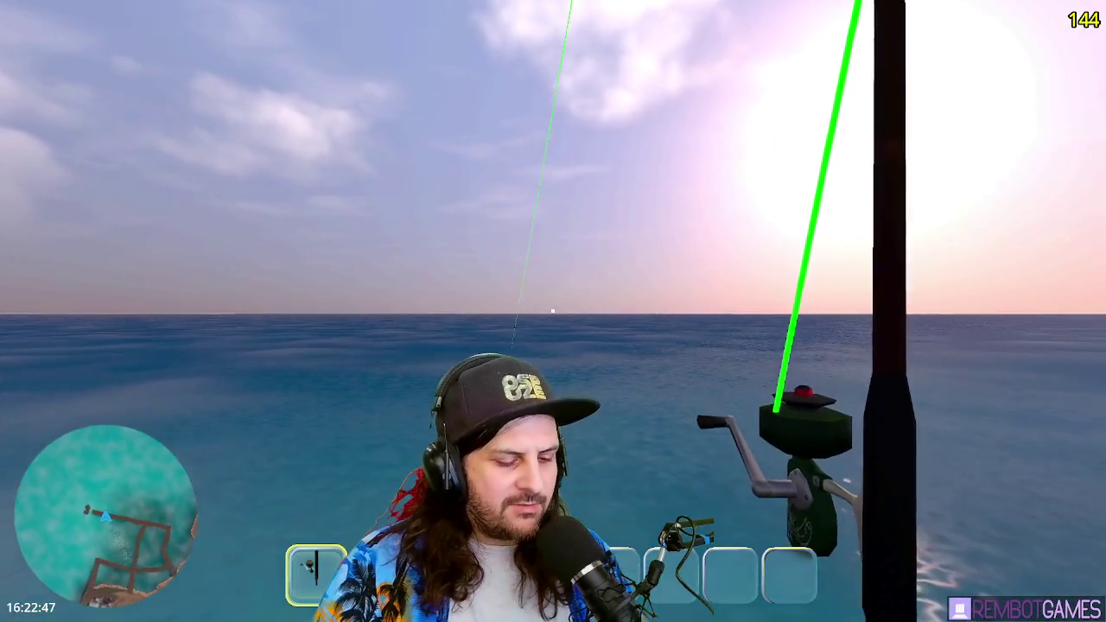
key(F8)
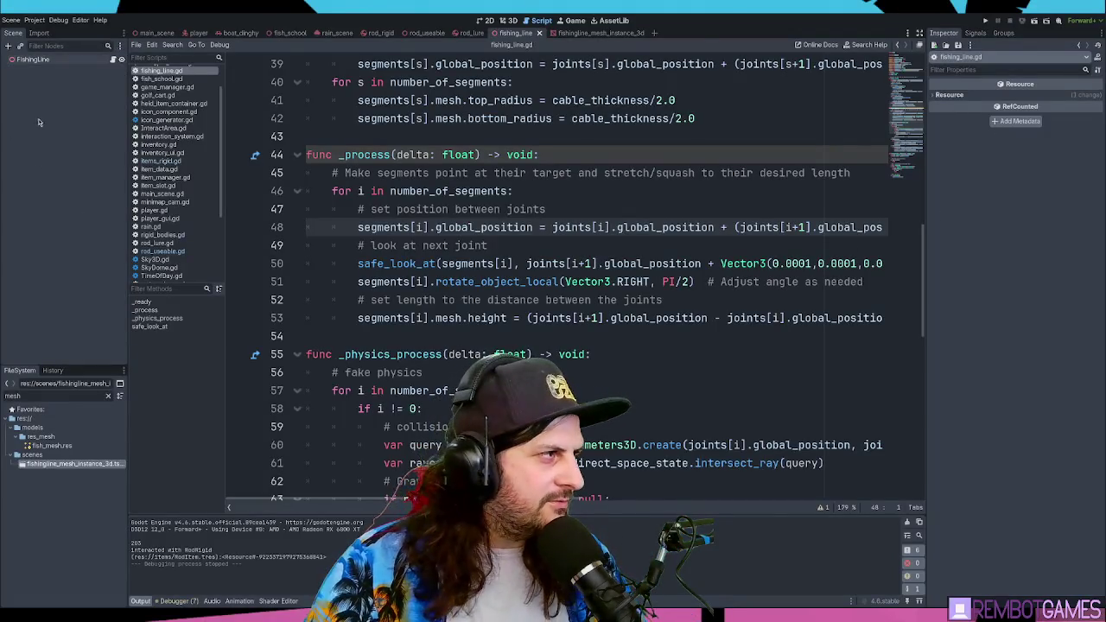
- Select the FishingLine node to check its Number of Segments, then run the game
click(35, 59)
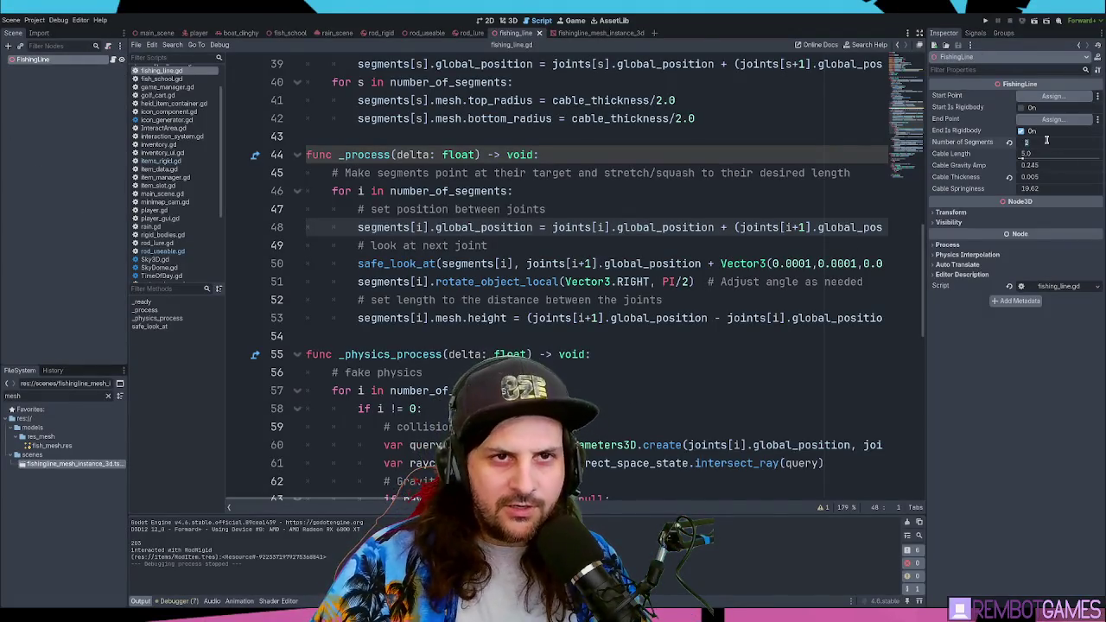
click(816, 131)
key(F5)
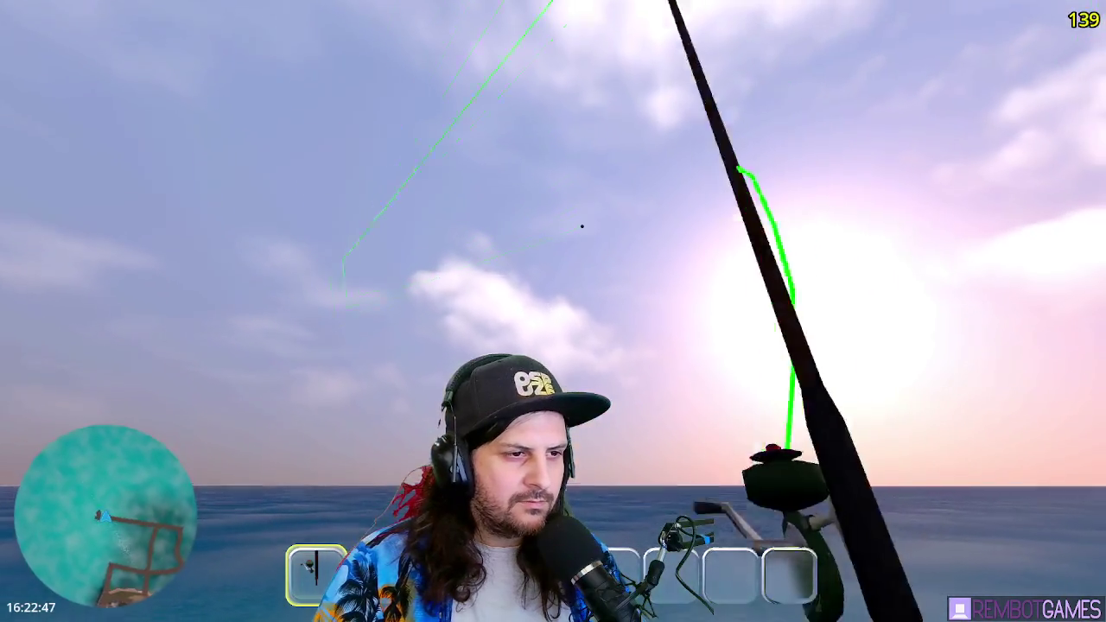
- Stop the game, relaunch it, and cast the lure out over the sea again
key(F8)
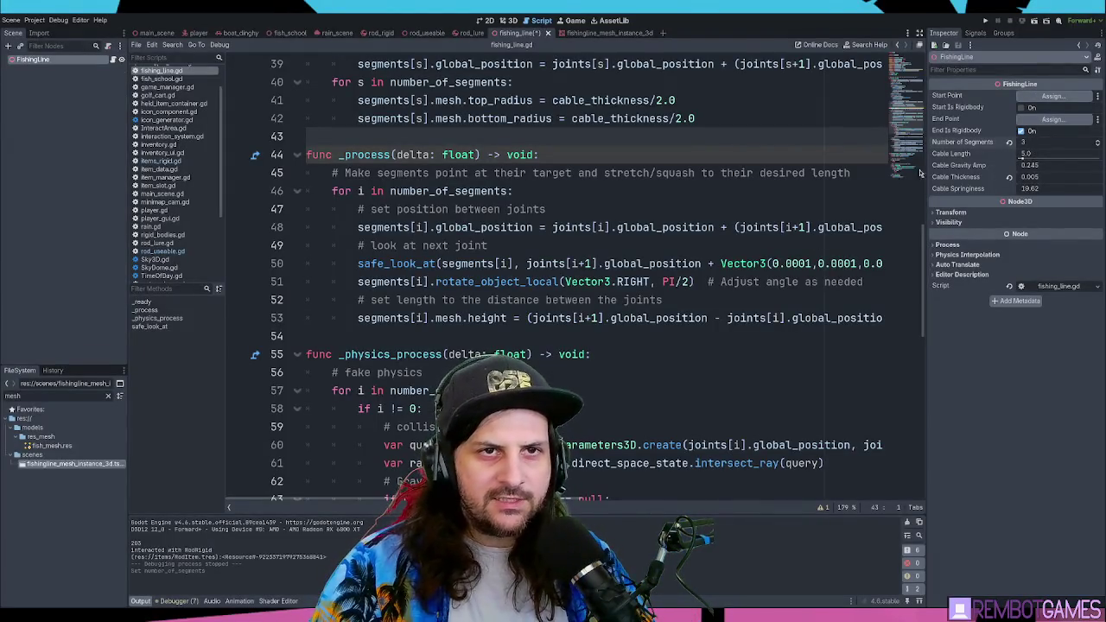
click(730, 209)
key(F5)
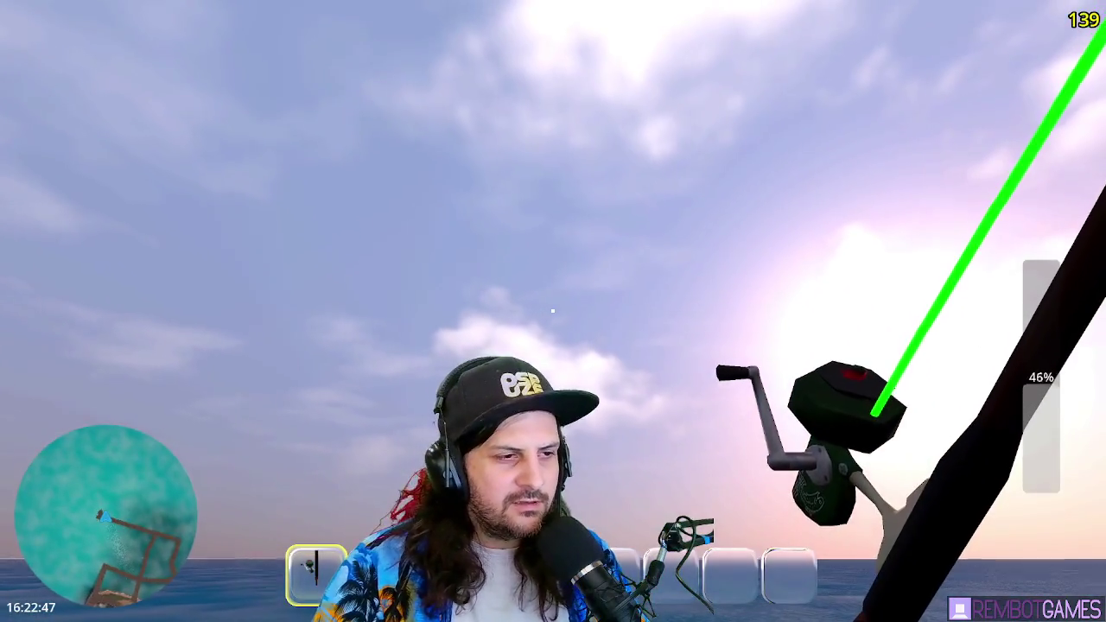
drag(553, 311, 553, 311)
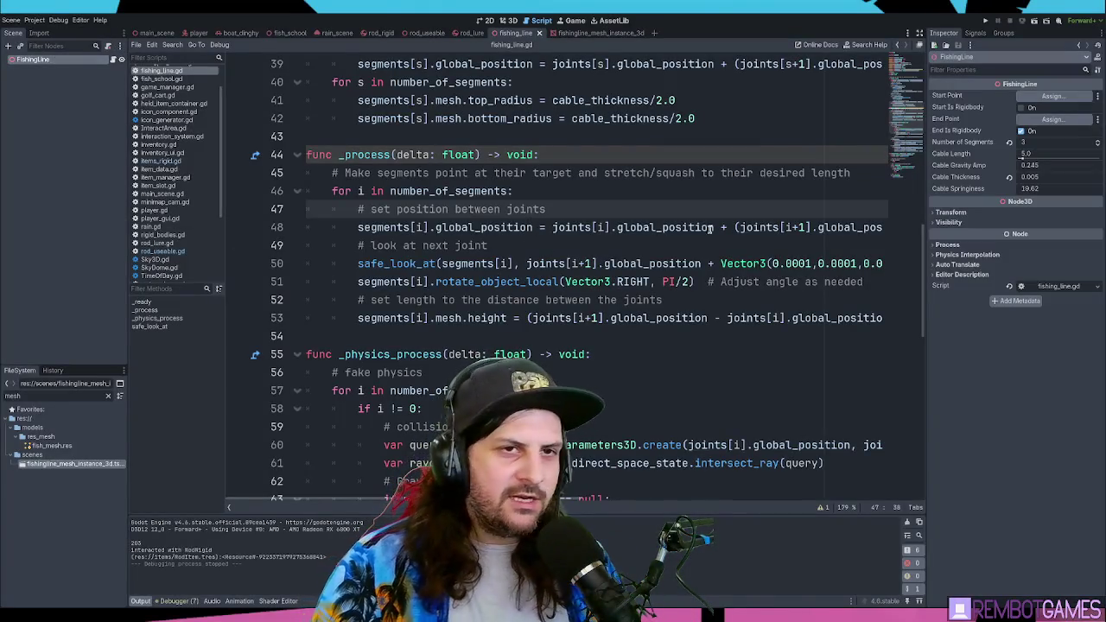
- Set the FishingLine's Number of Segments to 10 and save
click(1024, 141)
text(10)
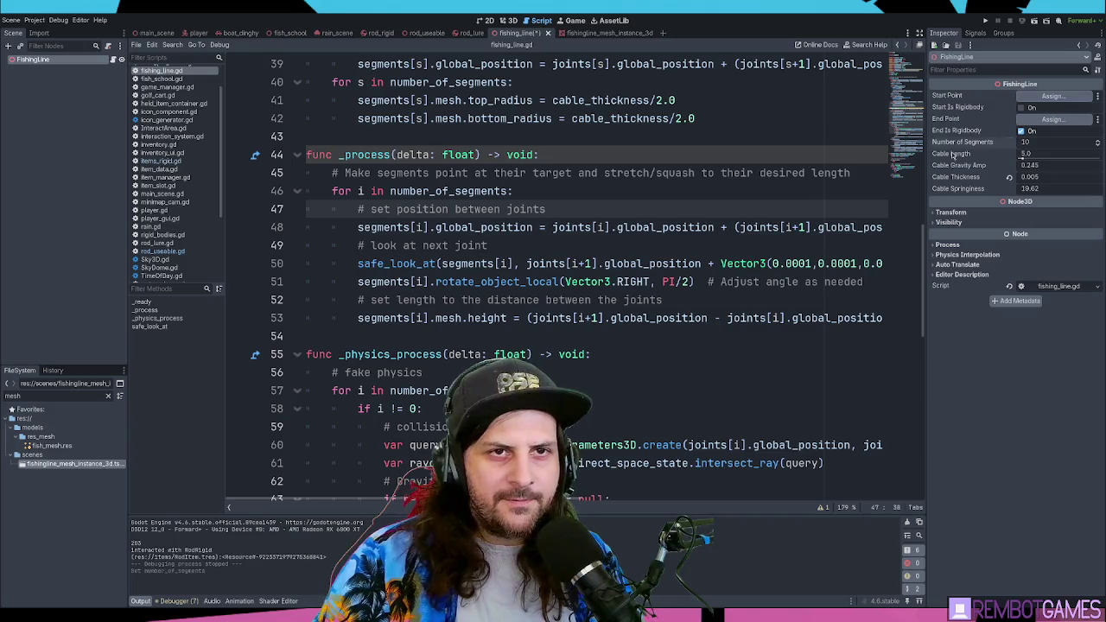
click(728, 192)
key(ctrl+s)
key(Up)
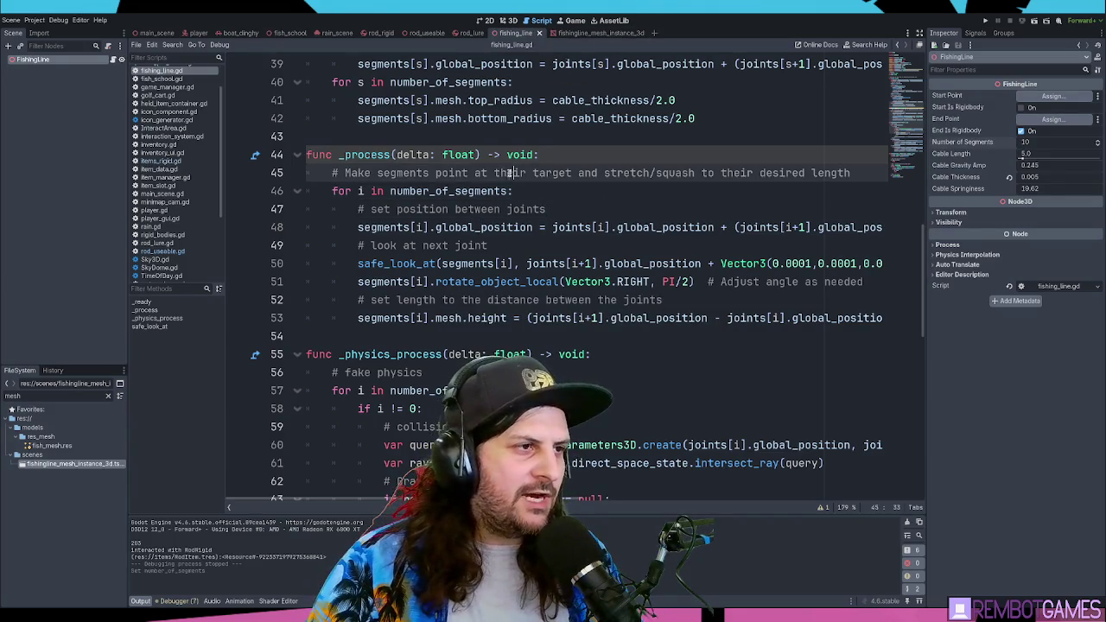
- Switch the script editor to rod_useable.gd, passing briefly through items_rigid.gd
scroll(434, 164, down, 3)
scroll(434, 164, up, 4)
click(164, 161)
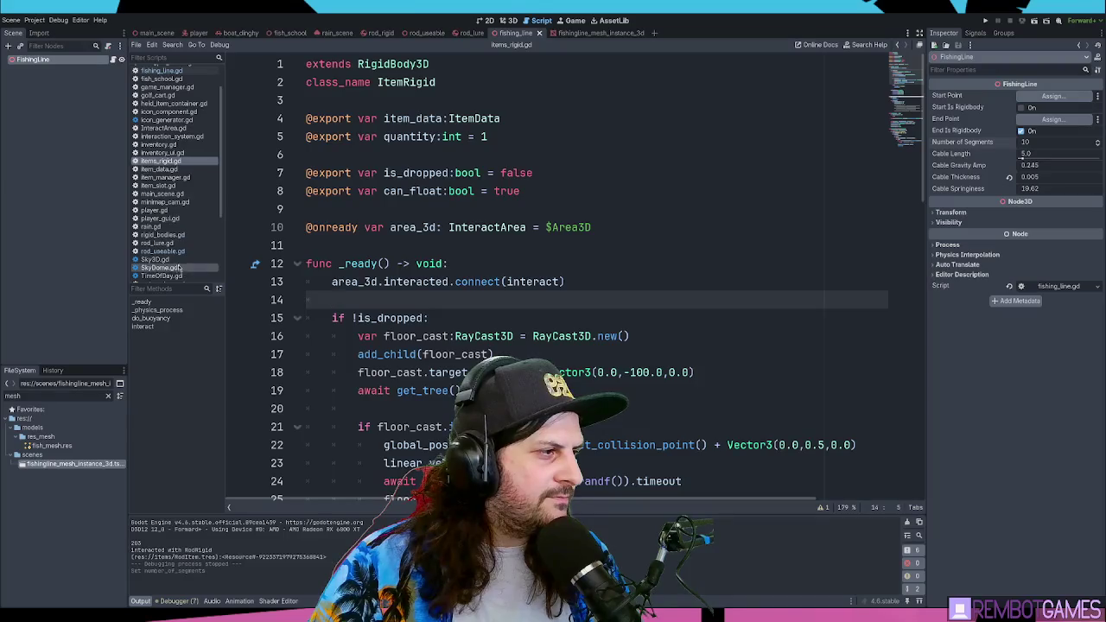
click(164, 251)
scroll(303, 251, down, 2)
scroll(500, 200, up, 2)
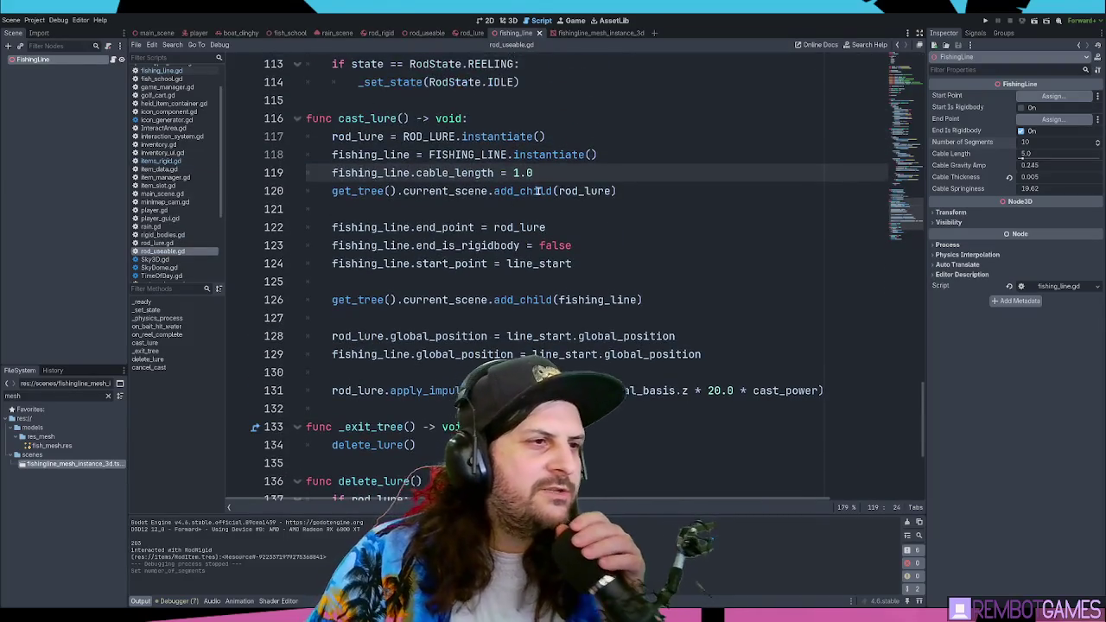
- Inspect cast_lure's cable_length and add_child(rod_lure) lines, selecting the instantiate and cable_length lines
click(584, 173)
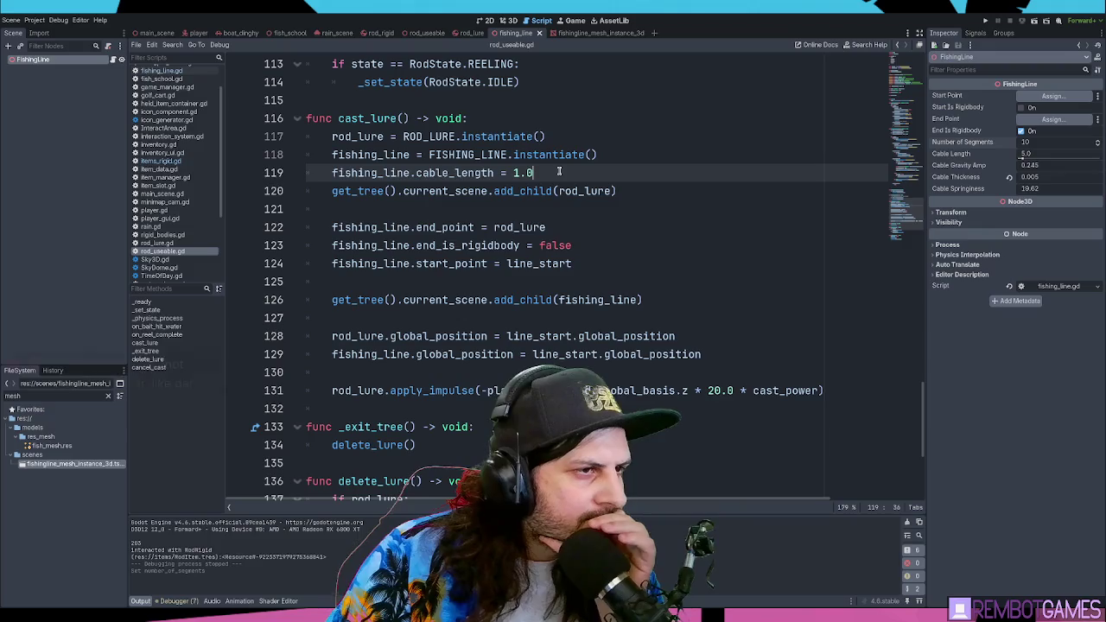
click(653, 193)
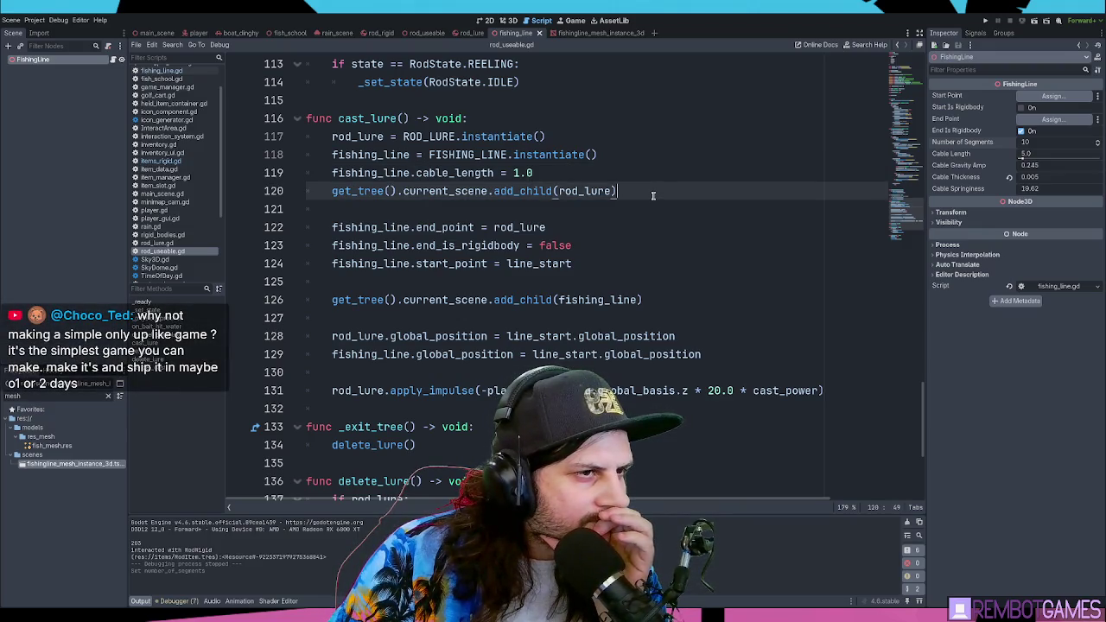
click(624, 175)
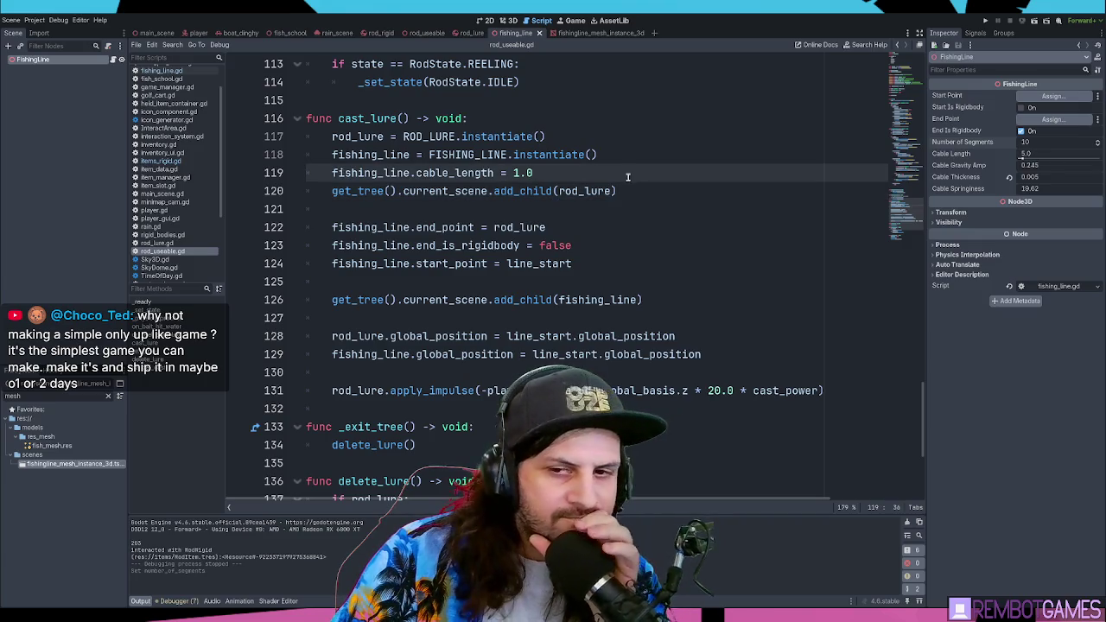
drag(581, 173, 282, 156)
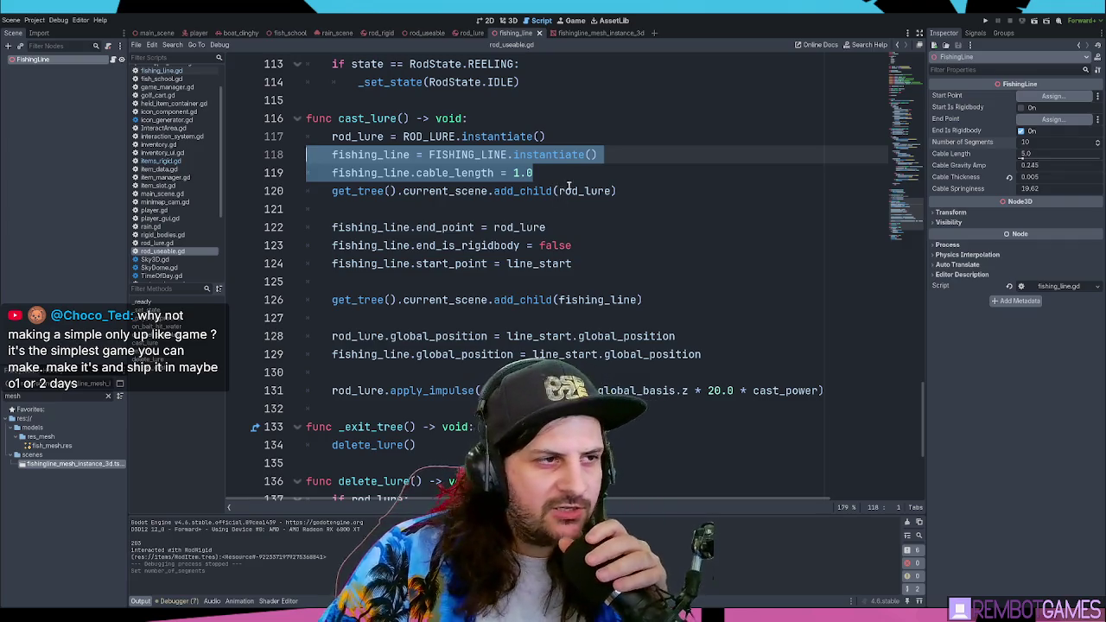
click(568, 178)
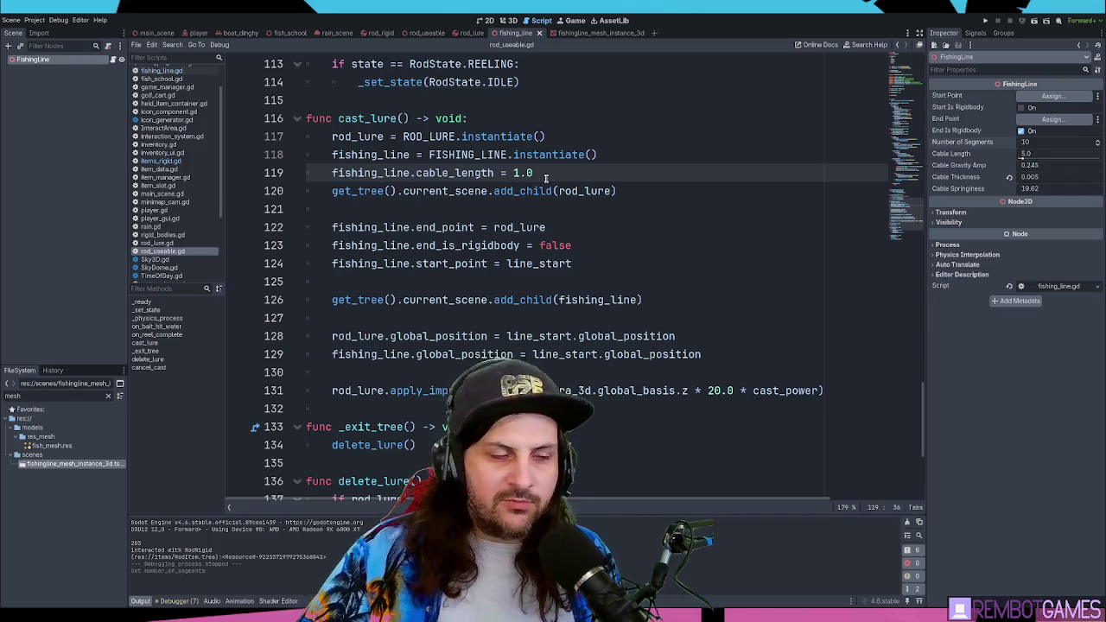
- Compare the fishing line instantiate and cable_length lines, ending at the end_point line
click(622, 153)
click(623, 173)
click(624, 155)
click(624, 173)
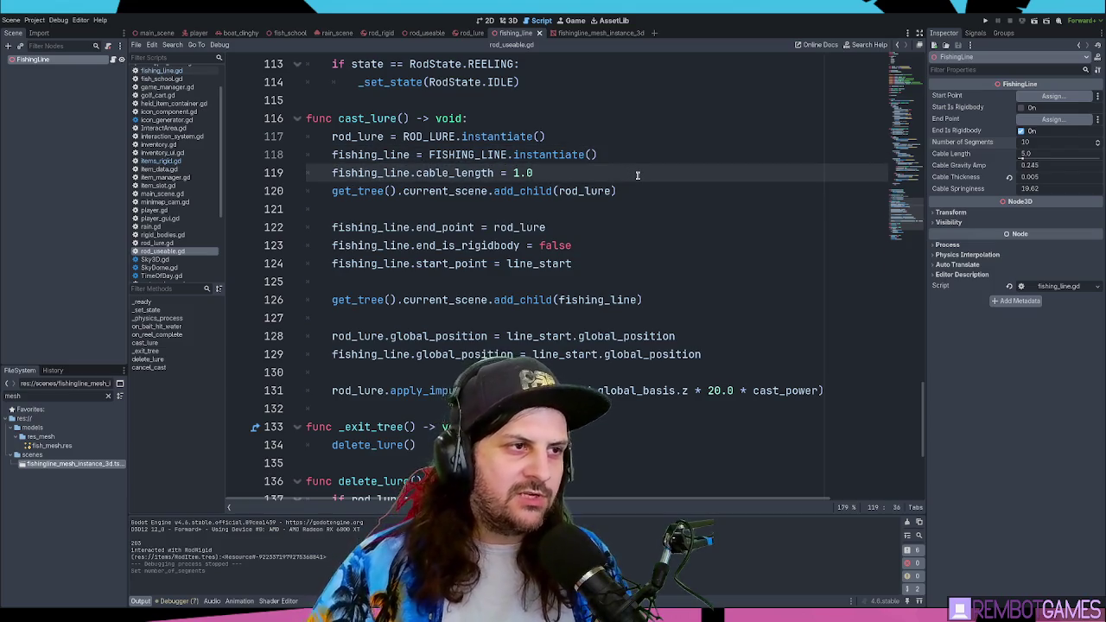
click(622, 154)
click(624, 173)
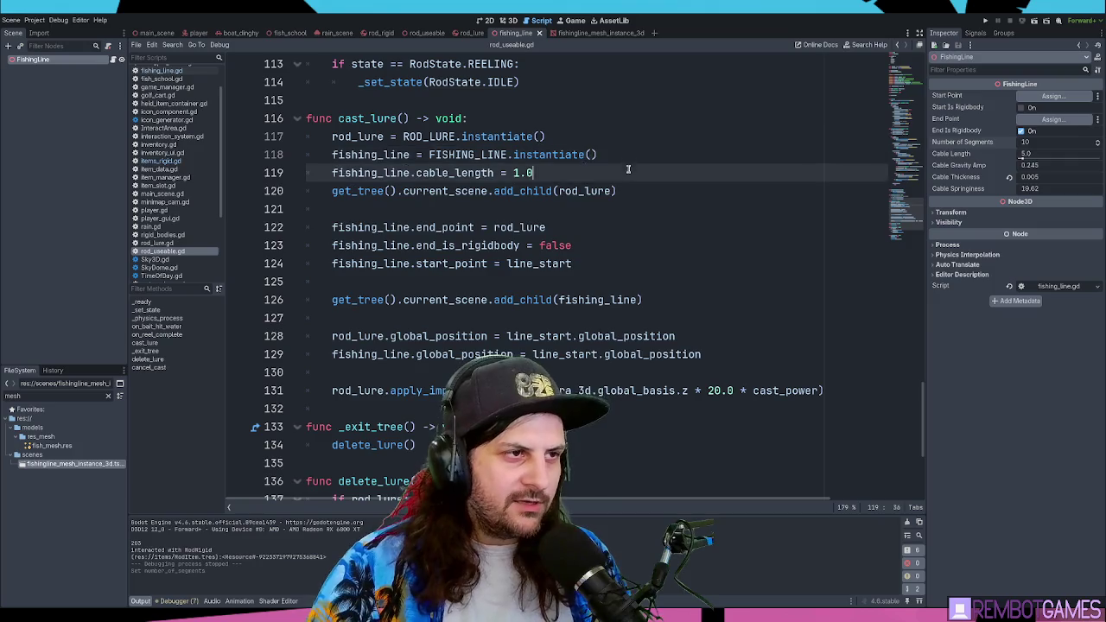
click(634, 155)
click(641, 169)
click(638, 160)
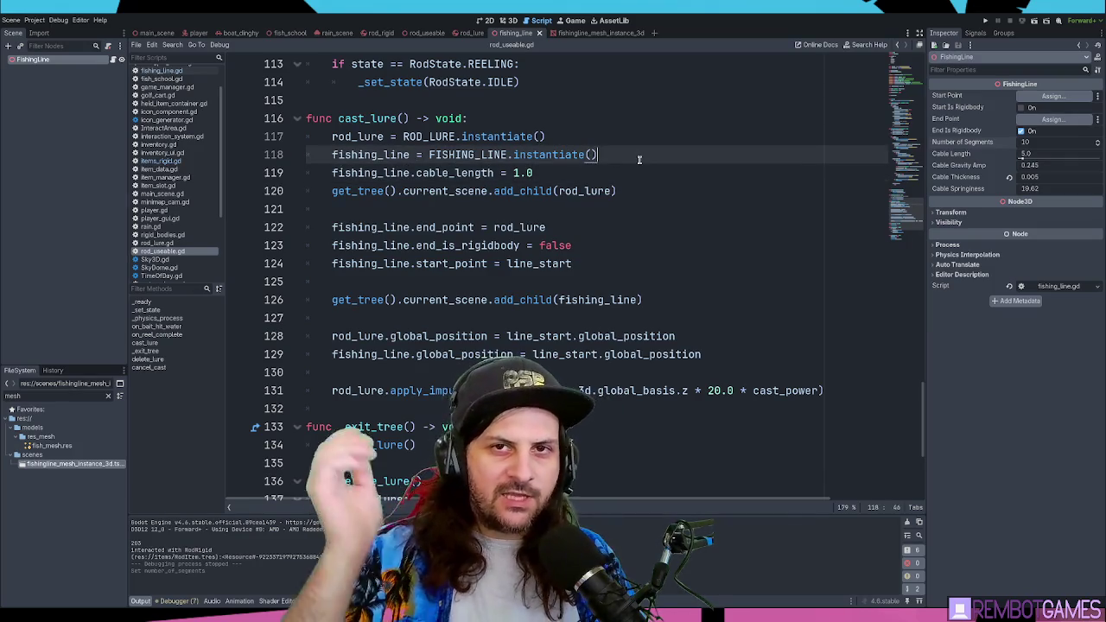
click(617, 172)
click(621, 159)
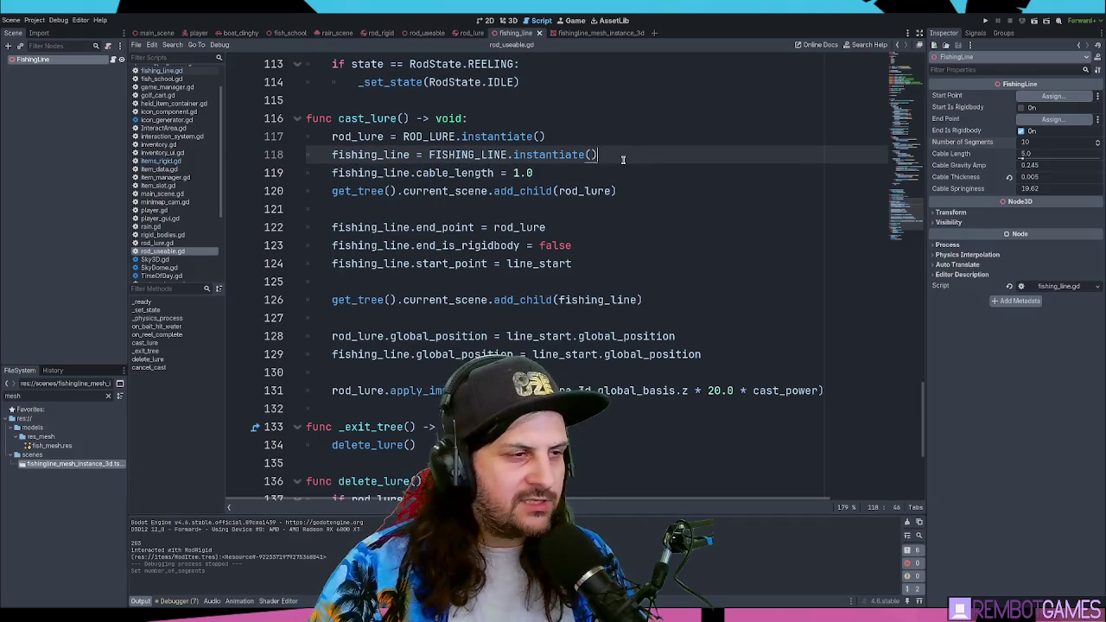
click(618, 173)
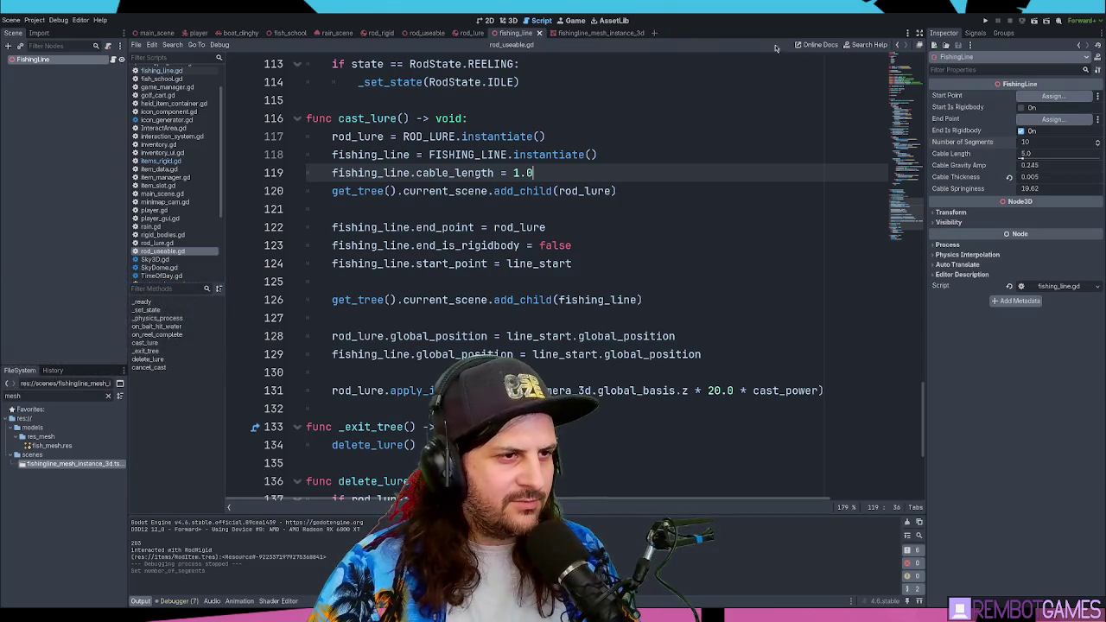
click(622, 226)
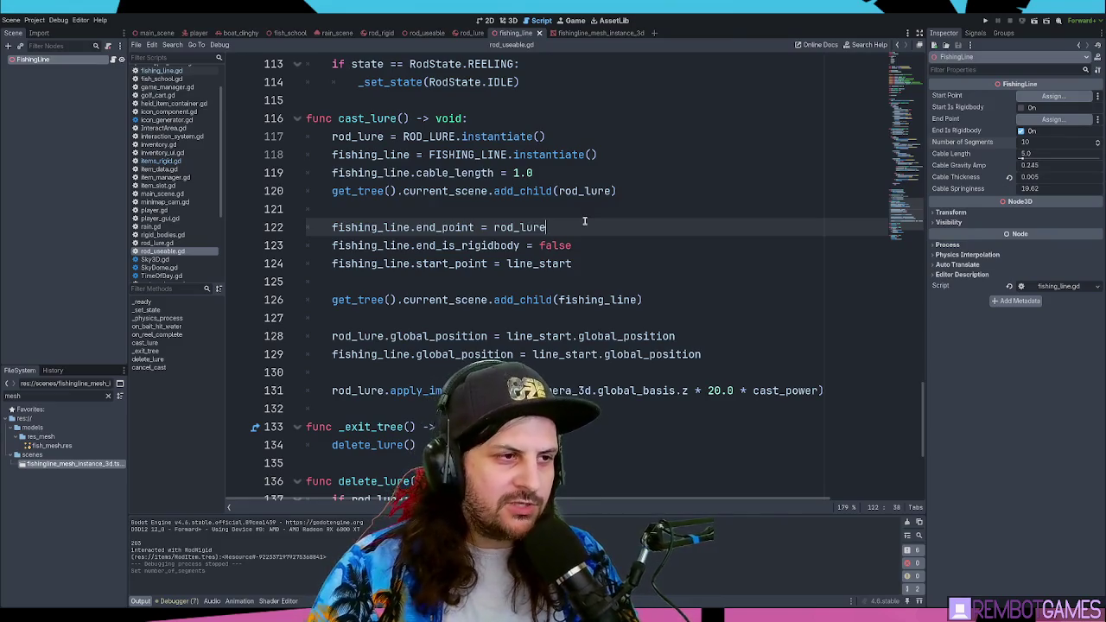
- Step through the end_is_rigidbody and start_point lines, adding then removing a blank line
key(Down)
key(Down)
key(Down)
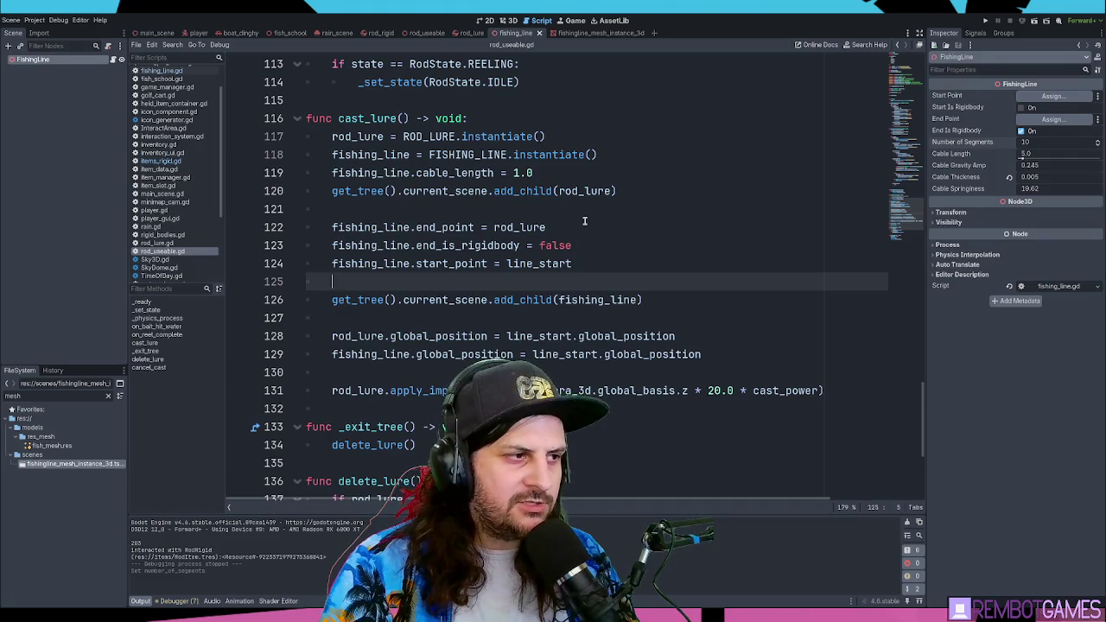
key(Return)
key(Up)
key(BackSpace)
key(BackSpace)
key(Down)
key(Up)
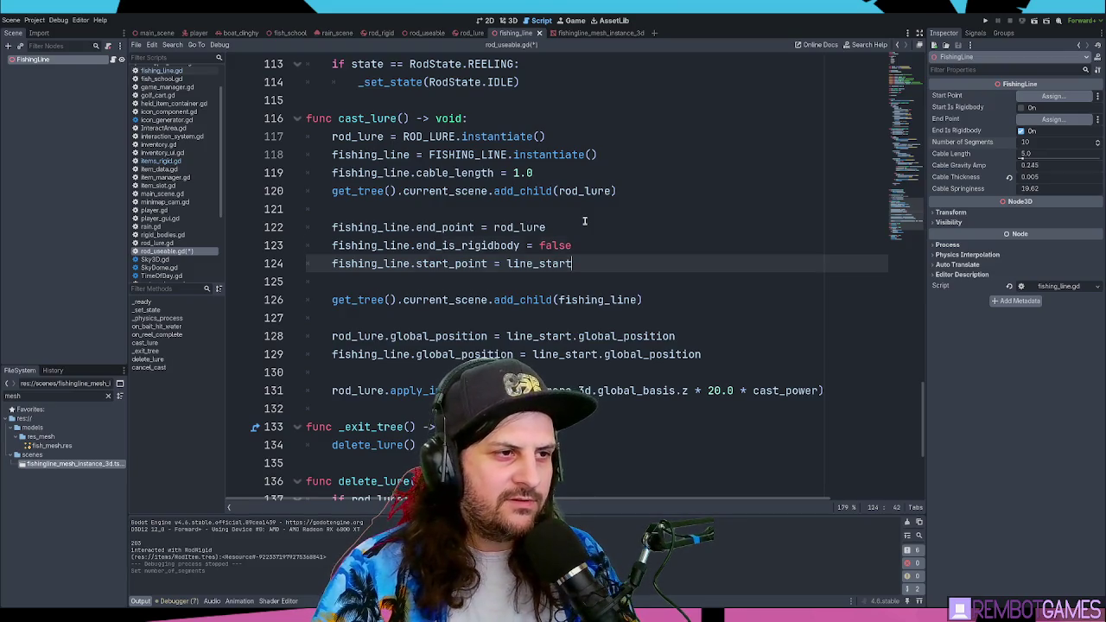
key(Up)
key(Down)
key(Up)
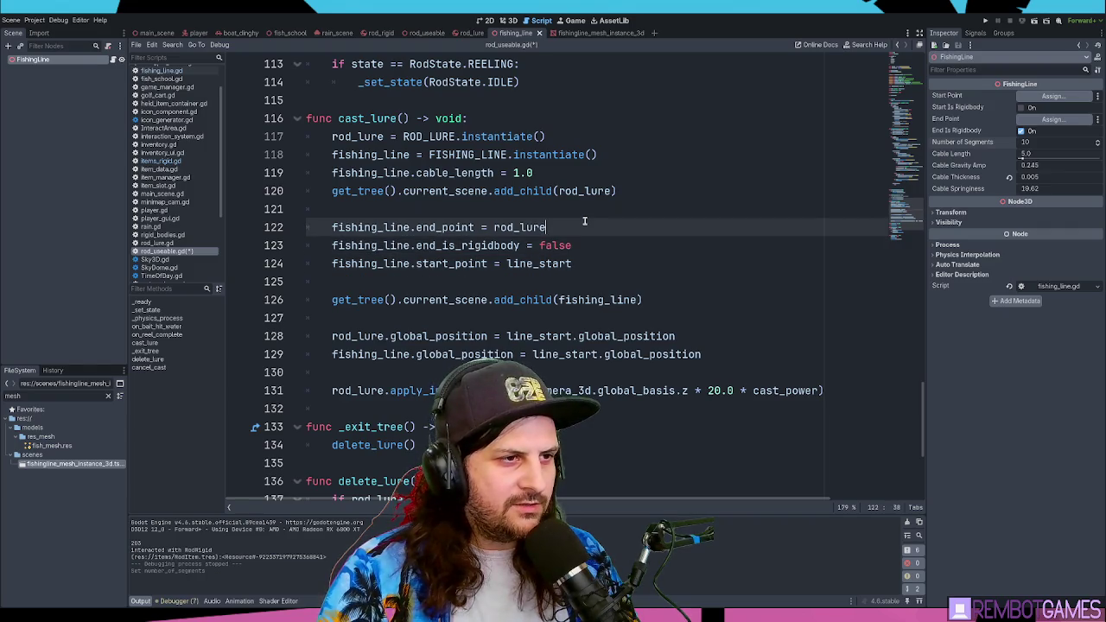
key(Down)
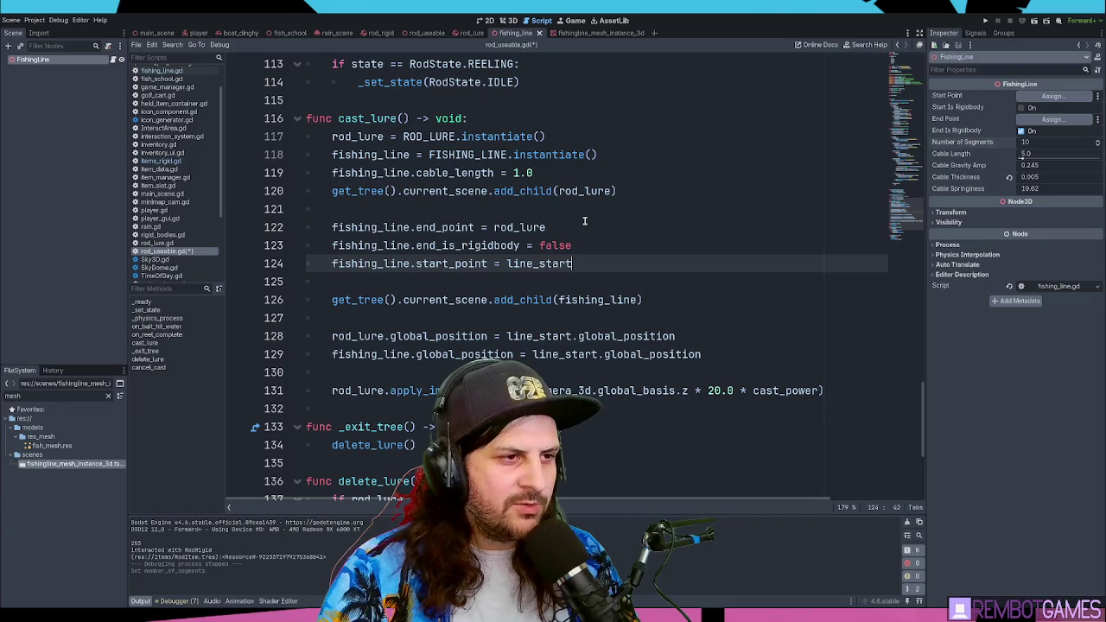
key(Down)
key(Down)
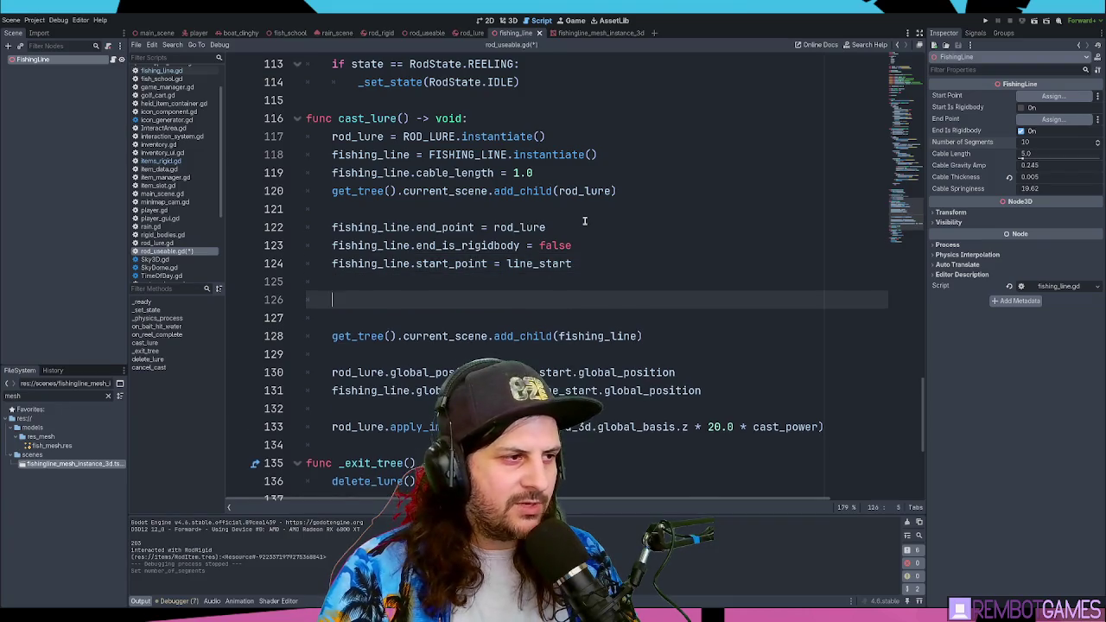
key(Up)
key(Up)
scroll(585, 221, down, 1)
scroll(579, 212, up, 1)
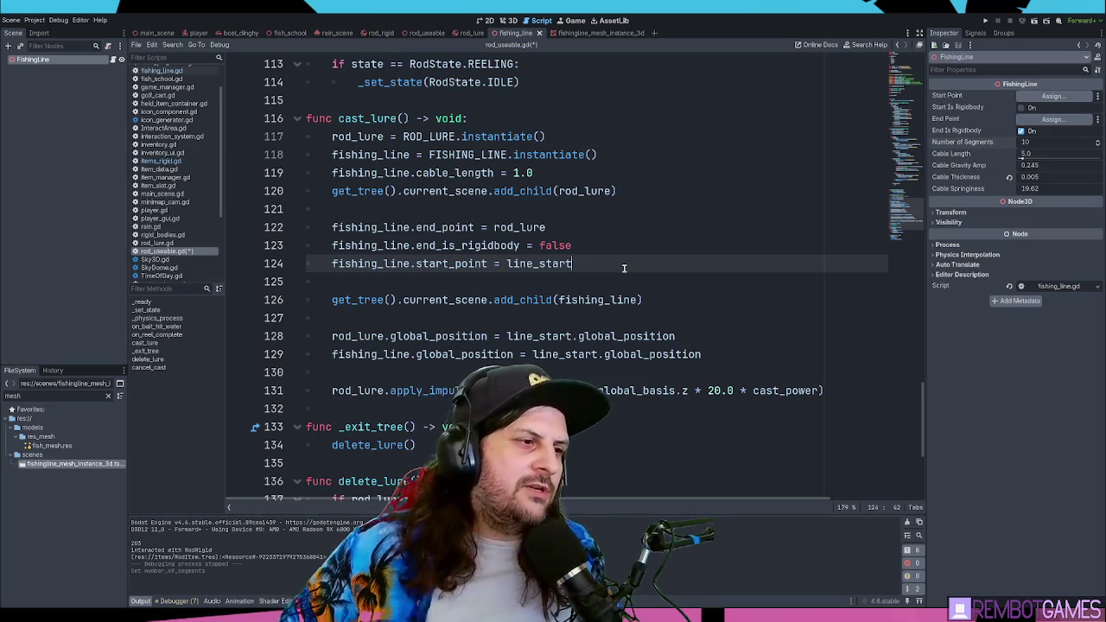
- Move the rod_lure.global_position line up two places, right after adding the lure
key(Down)
key(Down)
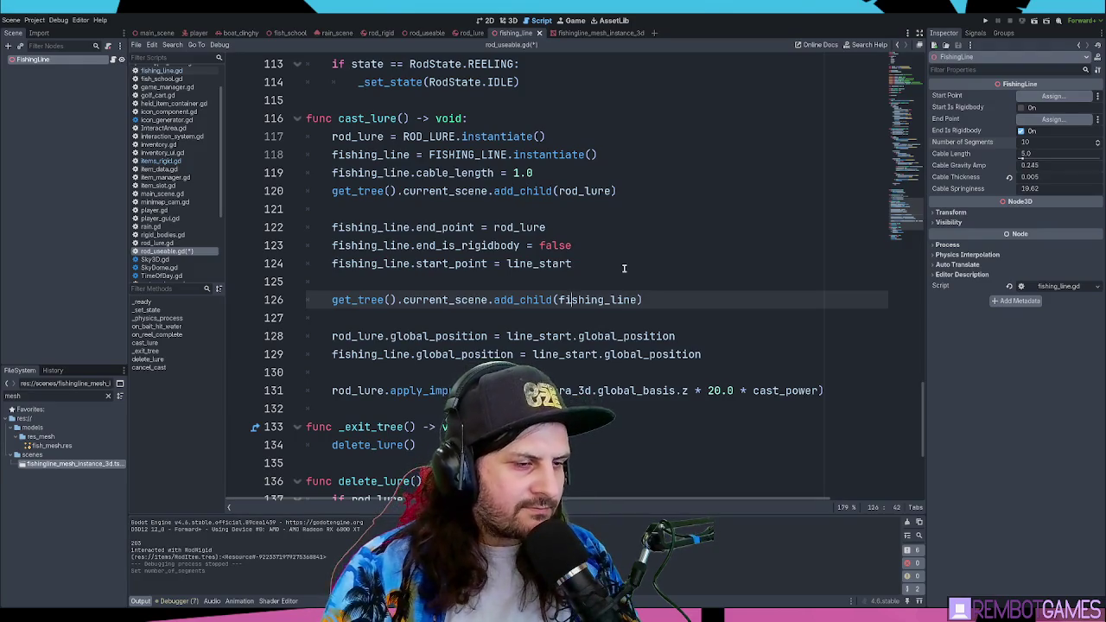
key(Down)
key(Down)
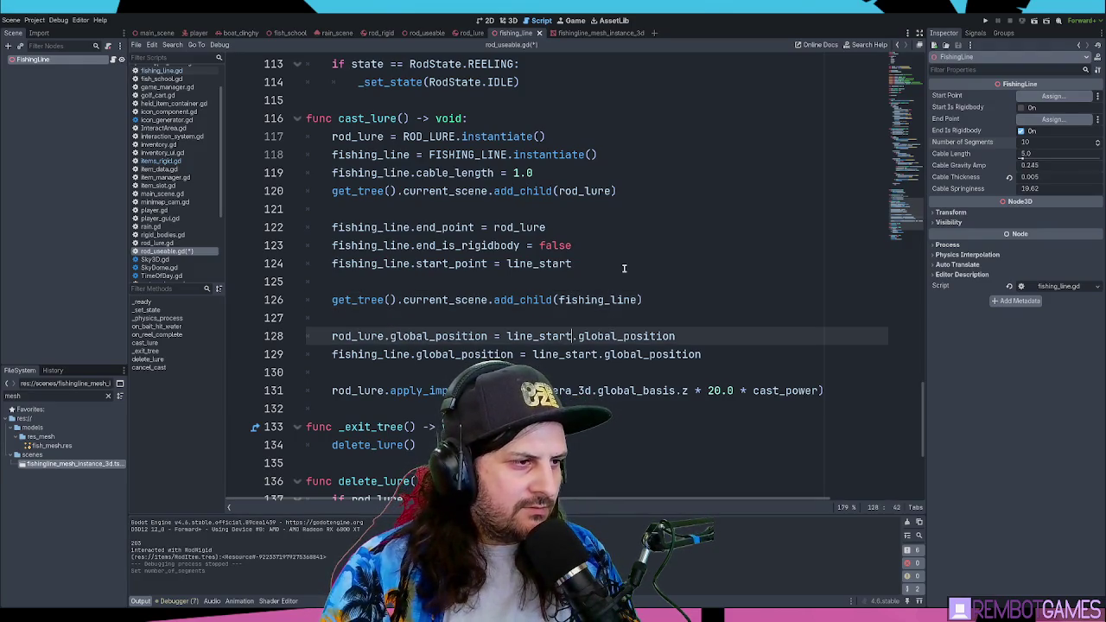
key(alt+Up)
key(alt+Up)
key(alt+Up)
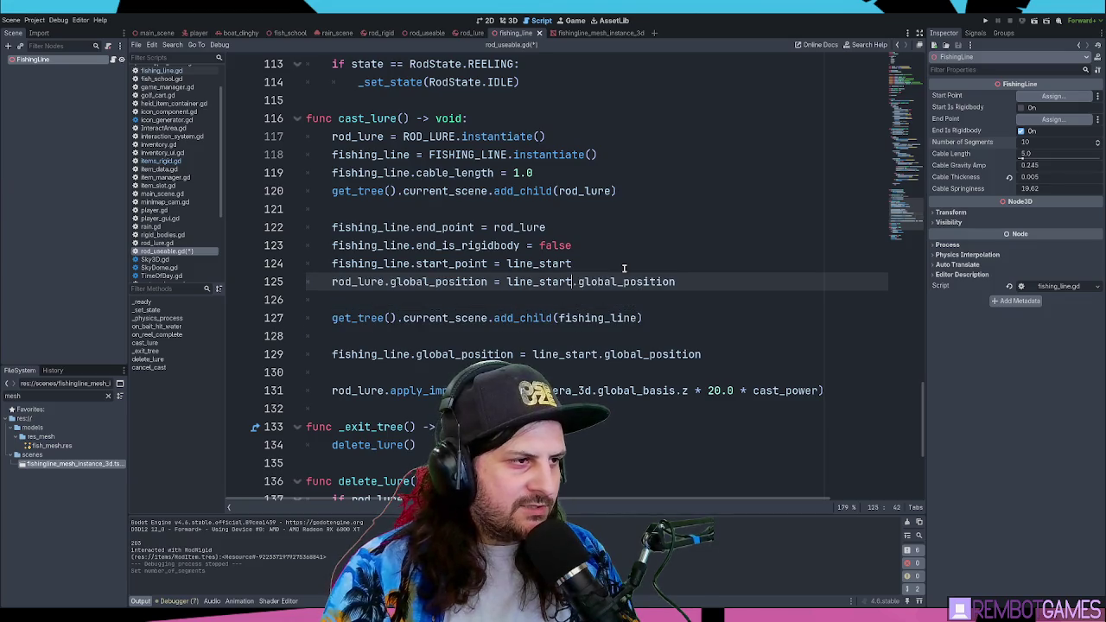
key(alt+Up)
key(alt+Up)
key(alt+Up)
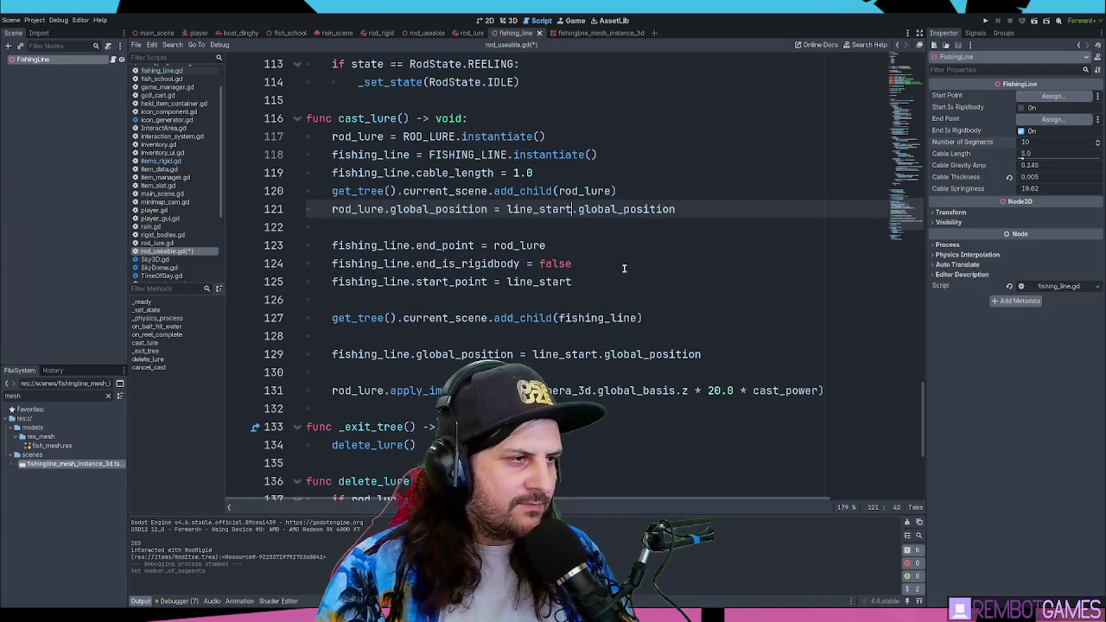
- Delete the blank line and move apply_impulse up directly under global_position
key(Down)
key(Down)
key(Down)
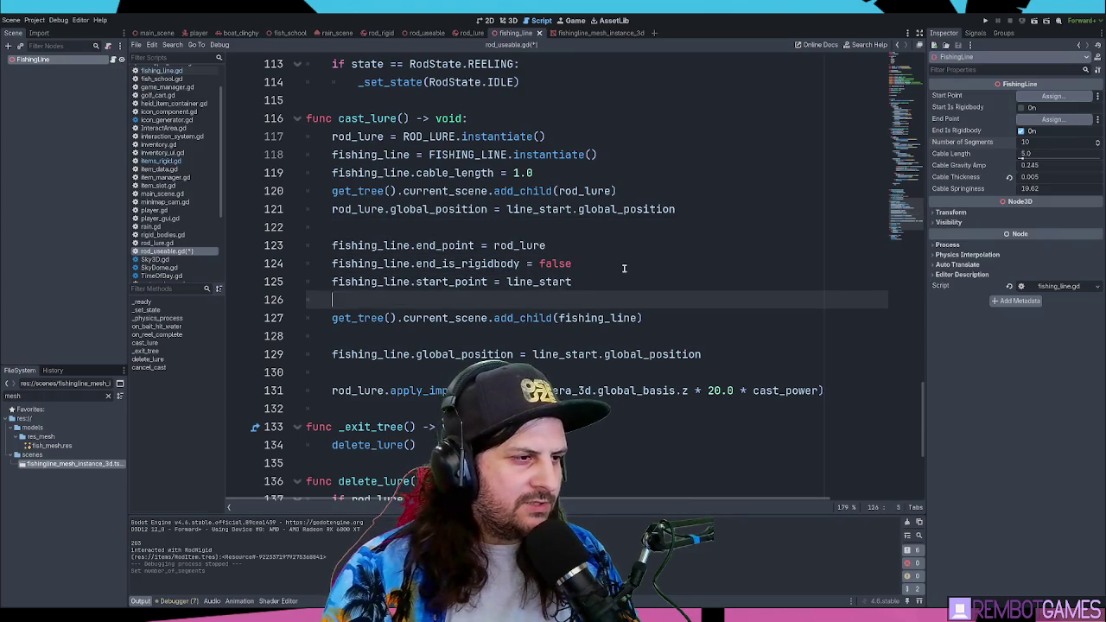
key(BackSpace)
key(Down)
key(Down)
key(Down)
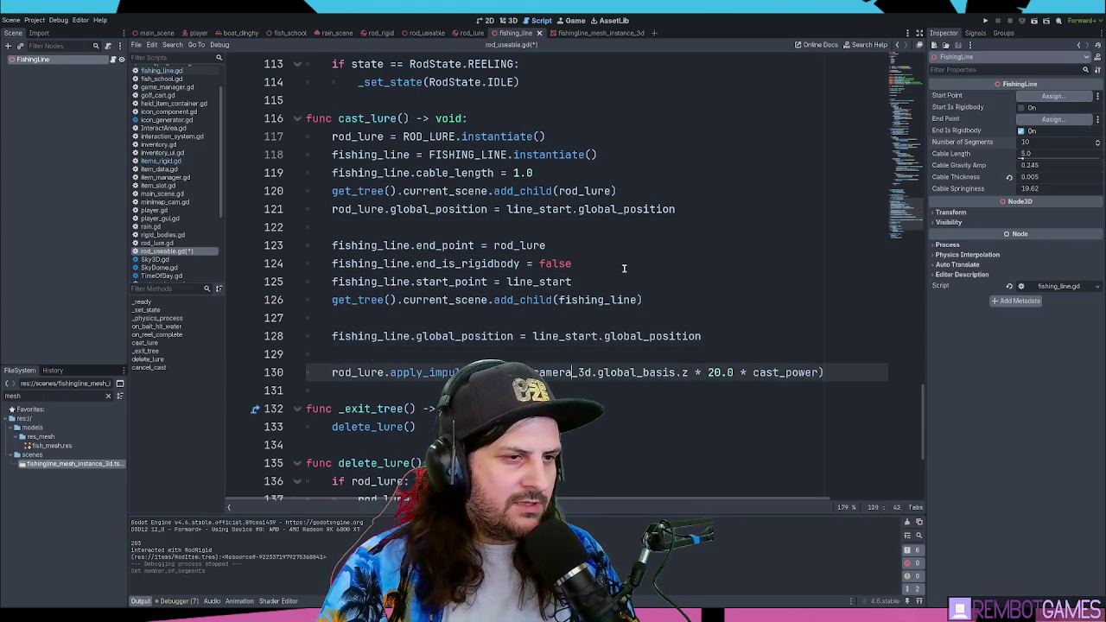
key(alt+Up)
key(alt+Up)
key(alt+Up)
key(alt+Up)
key(alt+Up)
key(alt+Up)
key(alt+Up)
key(Down)
key(Down)
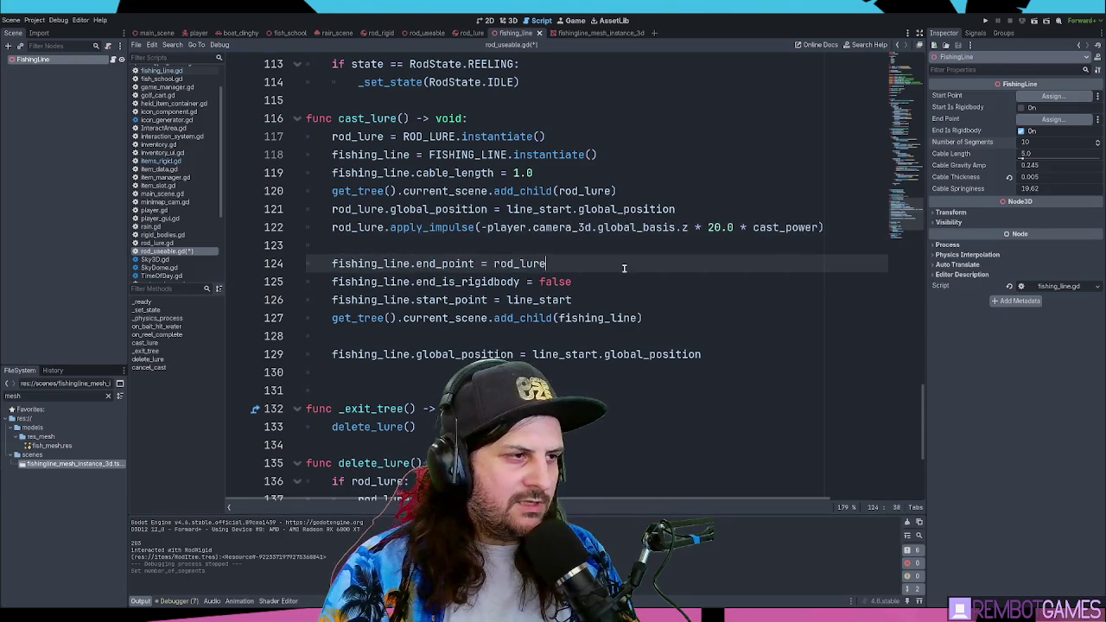
- Add an 'await get_tree().process_frame' line below the lure impulse in cast_lure
key(Up)
key(Return)
text(get_t)
key(BackSpace)
text(e)
key(Return)
text(.pro)
key(Return)
key(Home)
text(await)
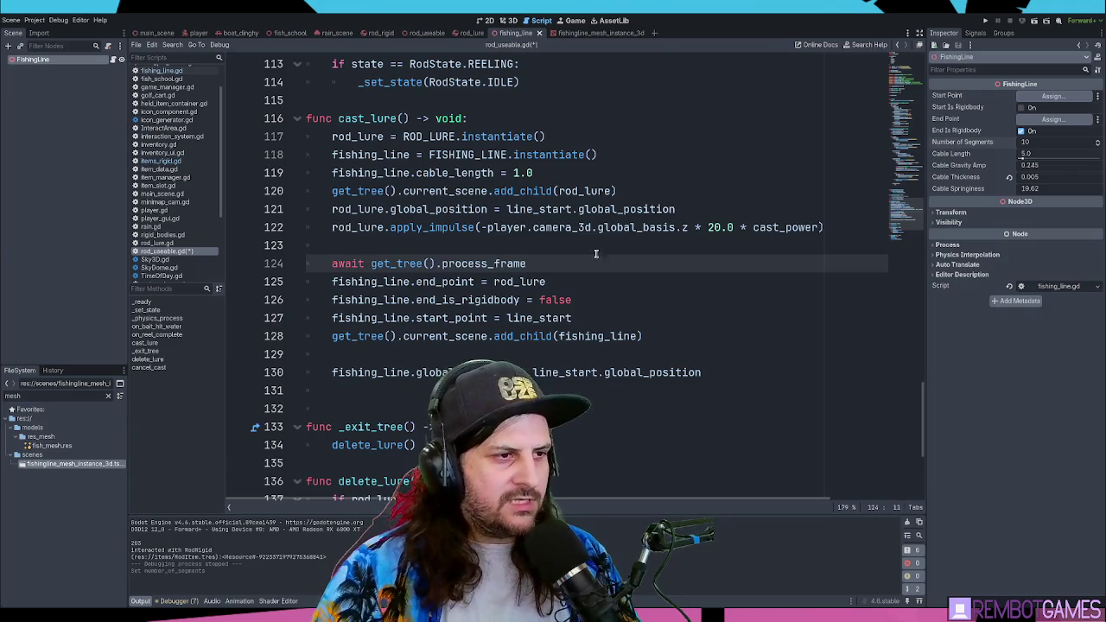
- Check the process_frame signal docs, then add a blank line after the await
ctrl+click(497, 264)
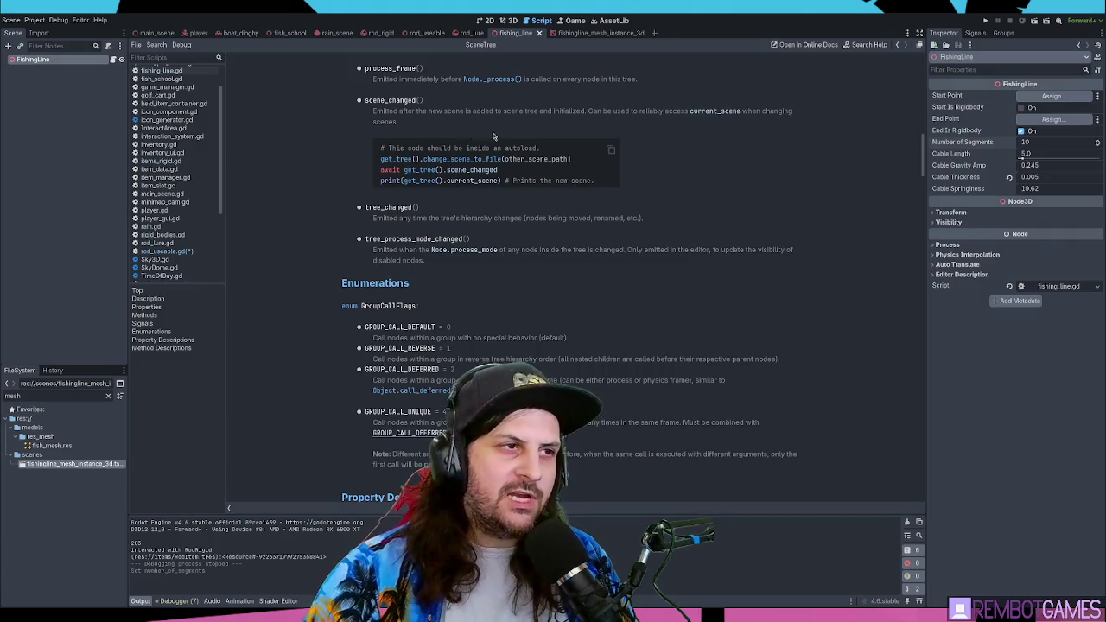
key(alt+Left)
click(567, 268)
key(Return)
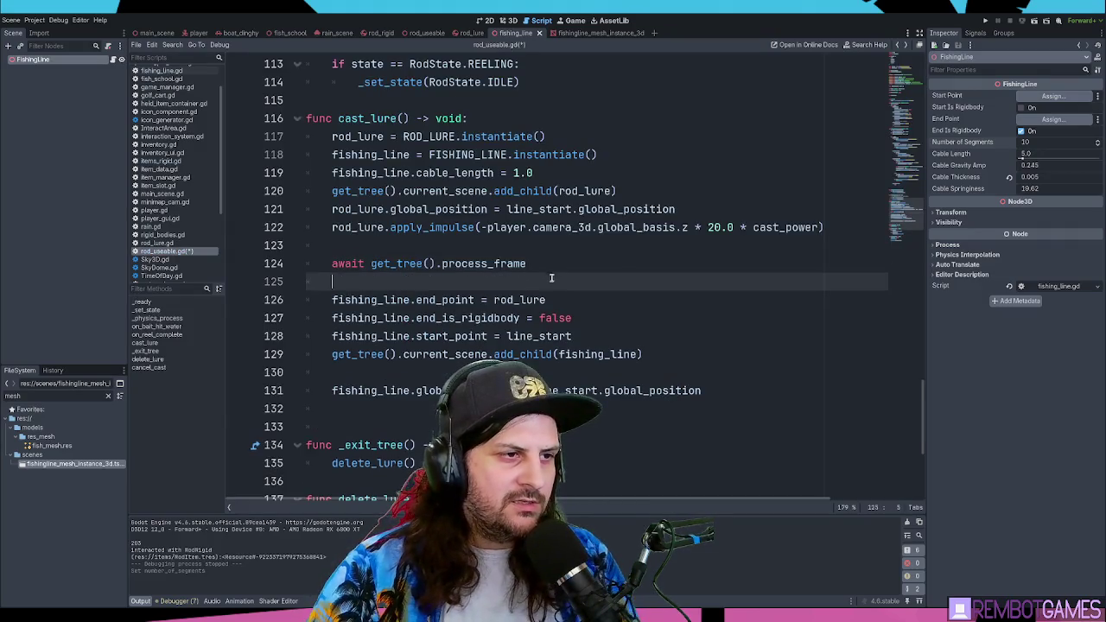
- Review the end_is_rigidbody and start_point lines and the code above the await
click(580, 315)
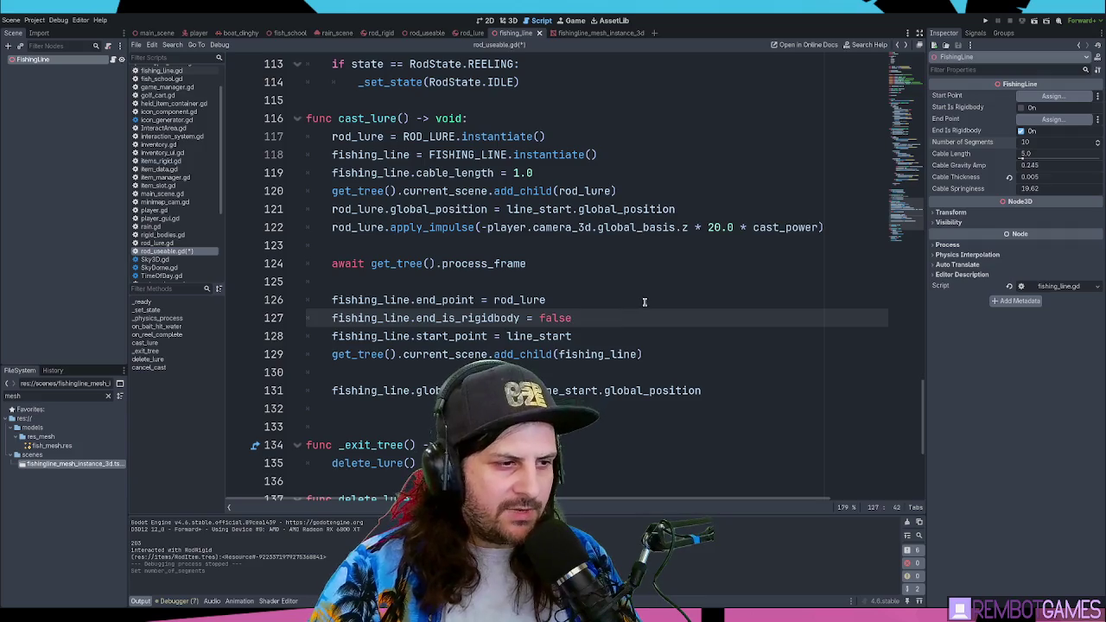
click(628, 335)
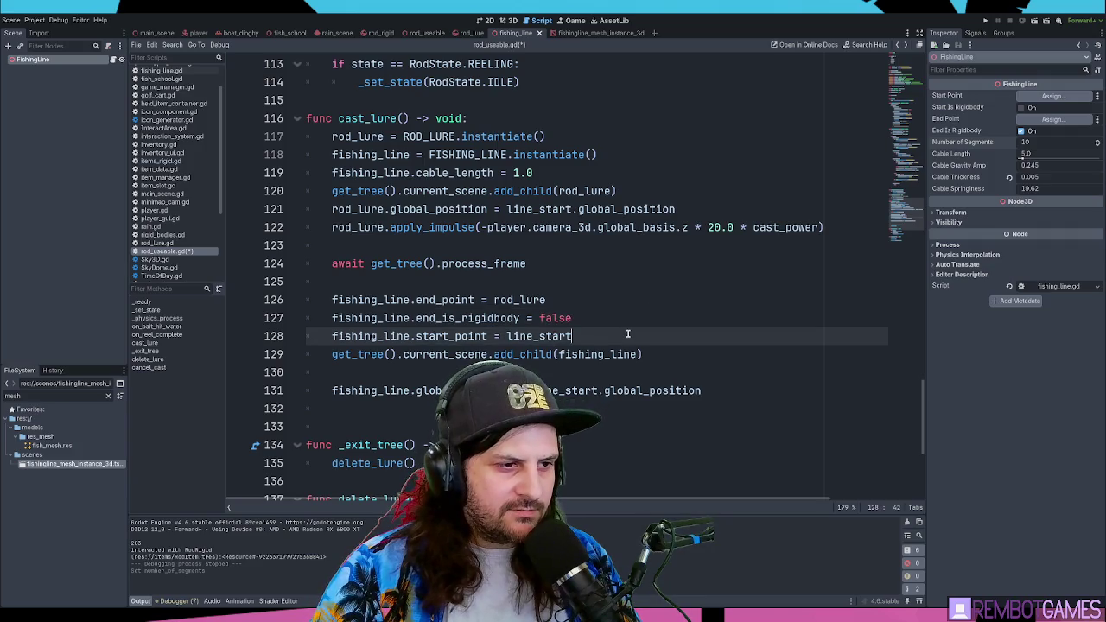
click(561, 247)
key(shift+Up)
key(shift+Up)
key(shift+Up)
key(shift+Up)
key(shift+Up)
key(shift+Up)
click(354, 154)
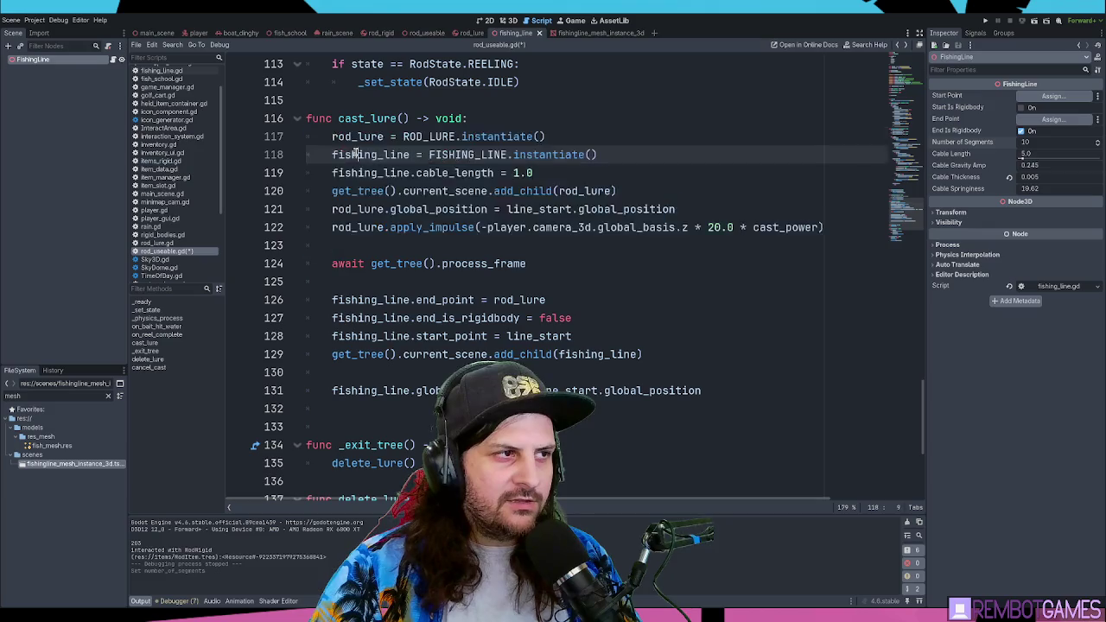
- Move the FISHING_LINE.instantiate() and cable_length lines below the await line
double_click(350, 154)
click(625, 172)
click(637, 153)
click(625, 172)
drag(625, 172, 251, 158)
key(alt+Down)
key(alt+Down)
key(alt+Down)
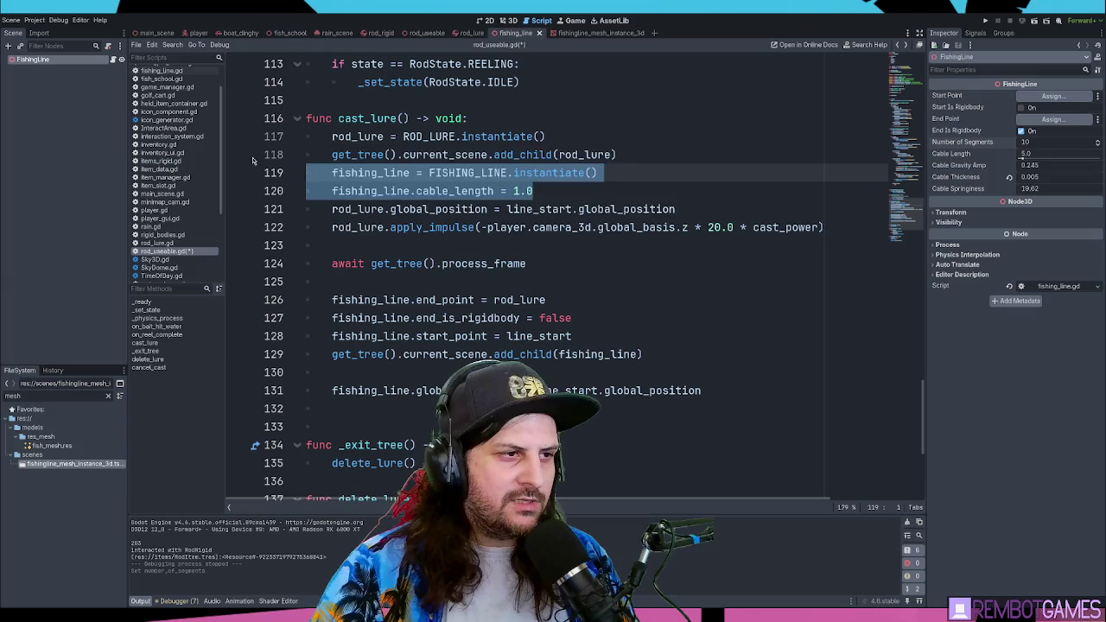
key(Up)
key(Up)
key(Up)
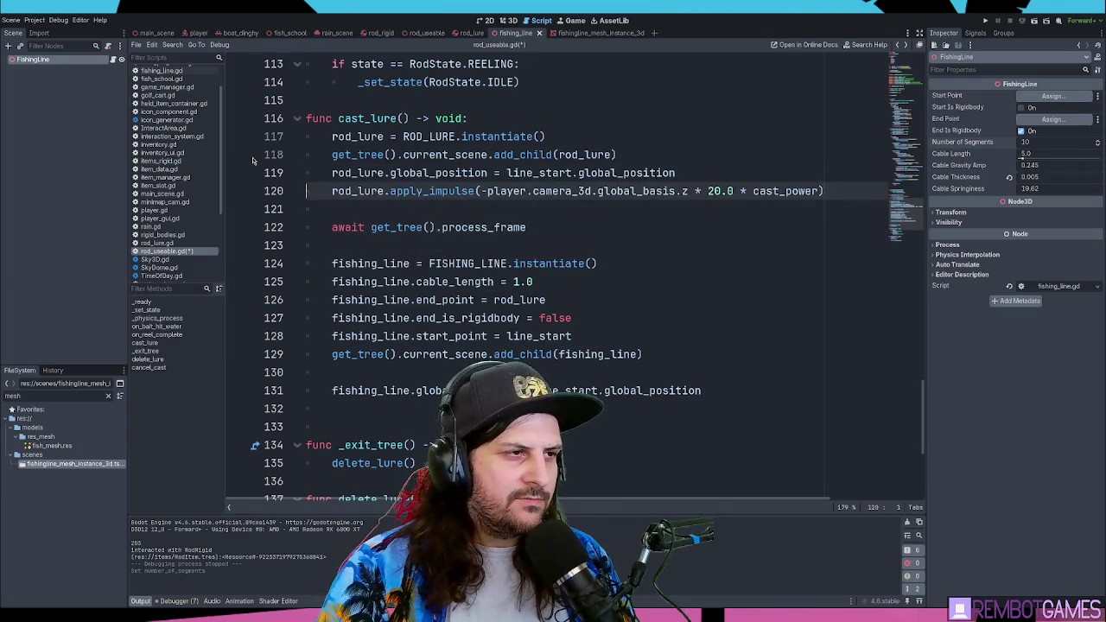
- Review the rod_lure instantiate and add_child(rod_lure) lines above the moved fishing line code
double_click(359, 137)
drag(359, 137, 583, 136)
click(582, 137)
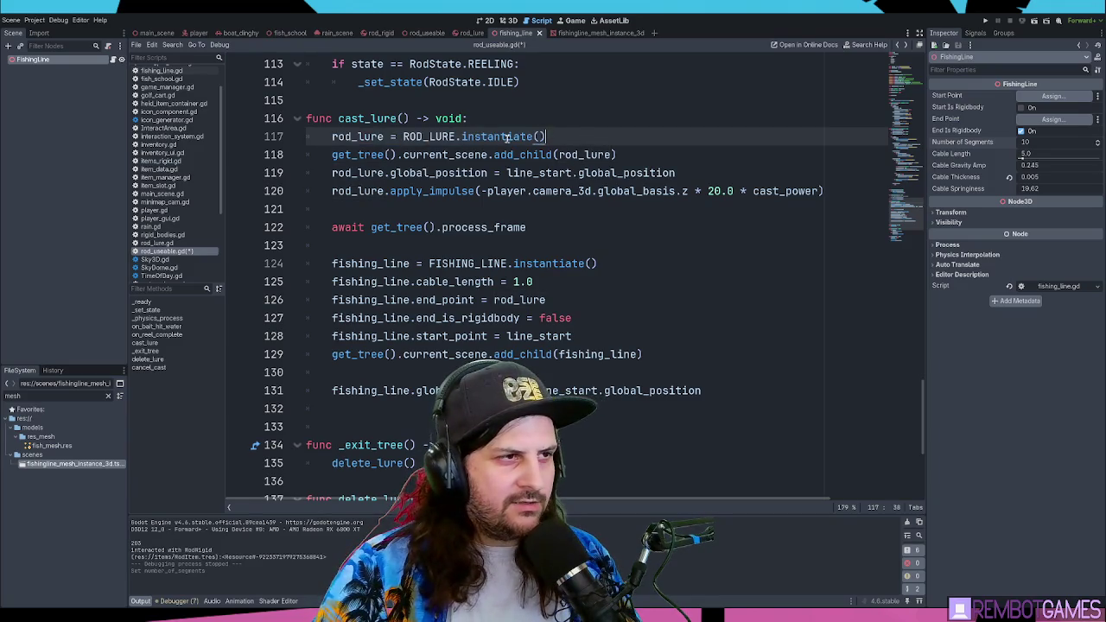
drag(334, 155, 618, 154)
click(635, 153)
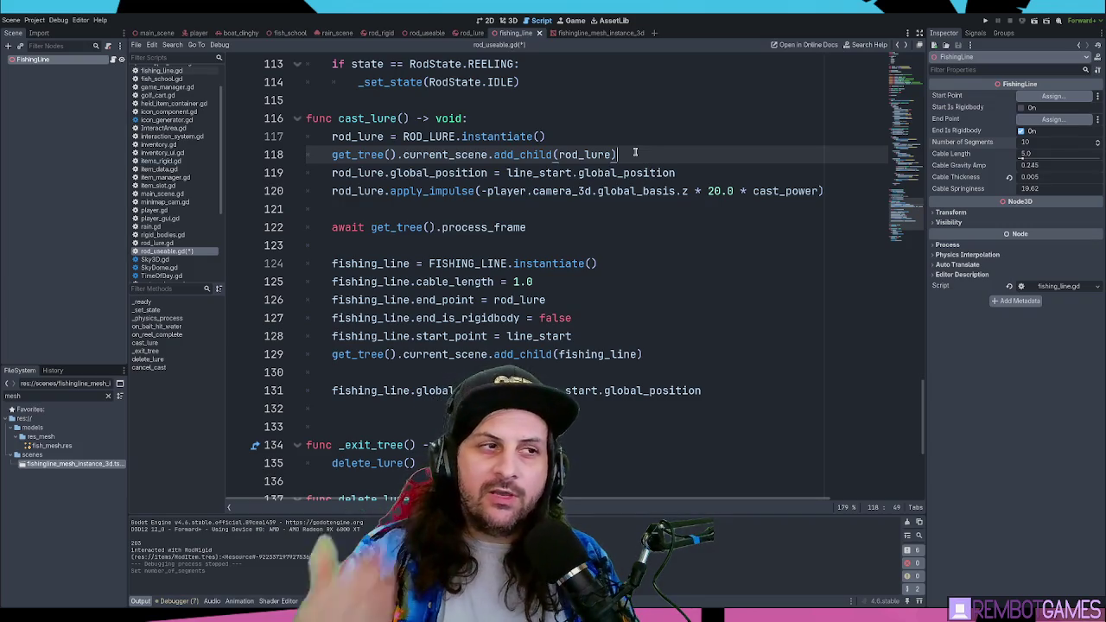
click(612, 227)
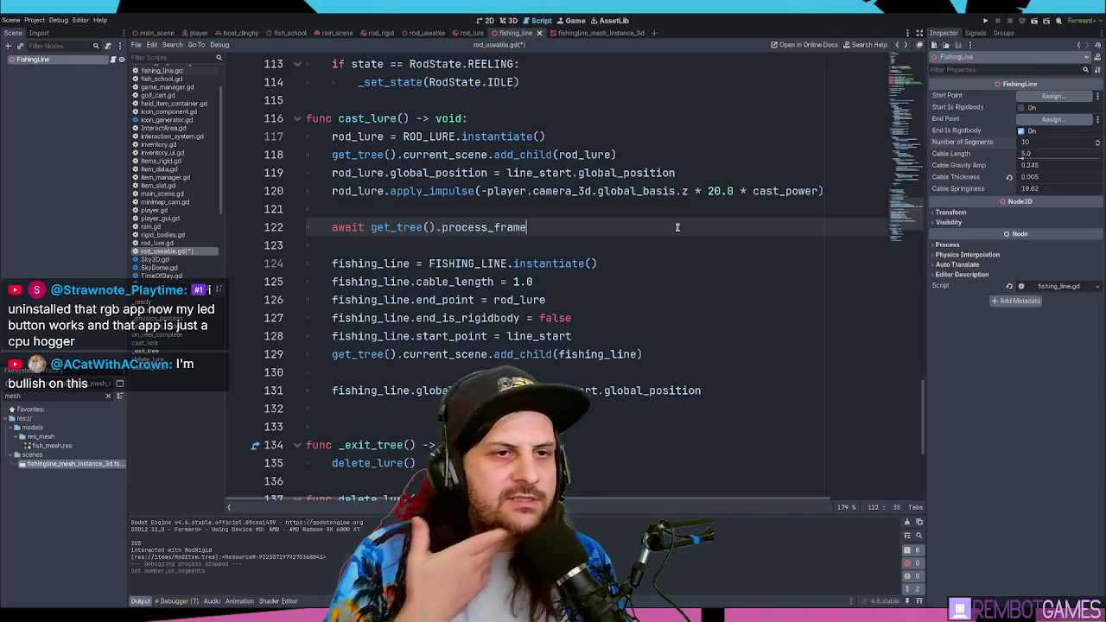
click(593, 247)
- Comment out the fishing_line.cable_length = 1.0 line and save rod_useable.gd
click(597, 264)
click(578, 283)
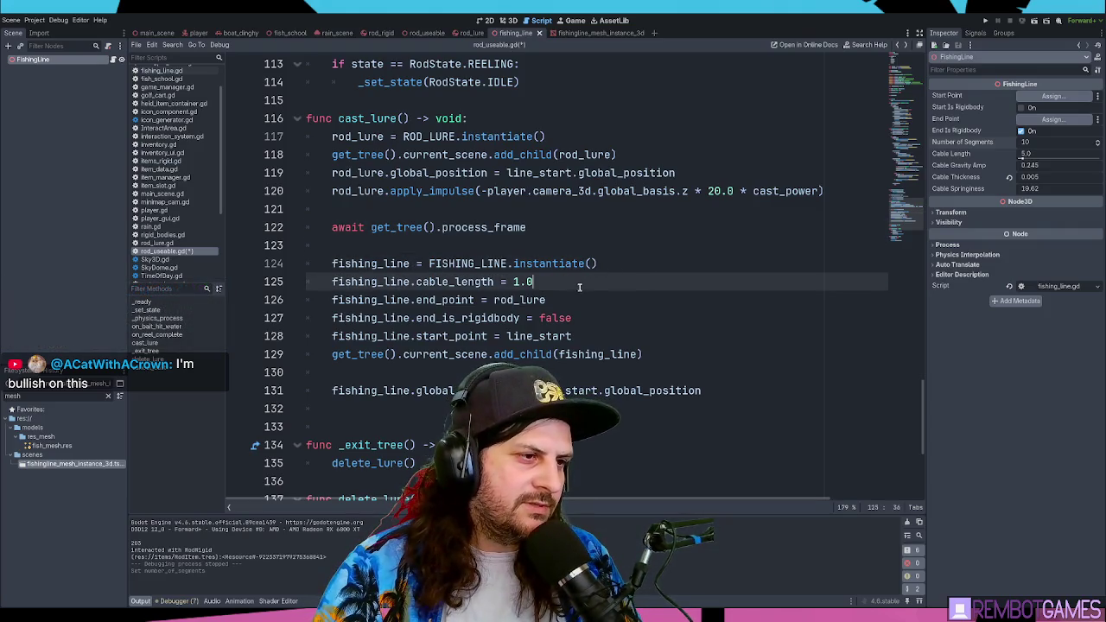
key(Home)
text(#)
key(ctrl+s)
- Select and review the await line and the code above it in cast_lure
key(Up)
key(Up)
key(Up)
key(Home)
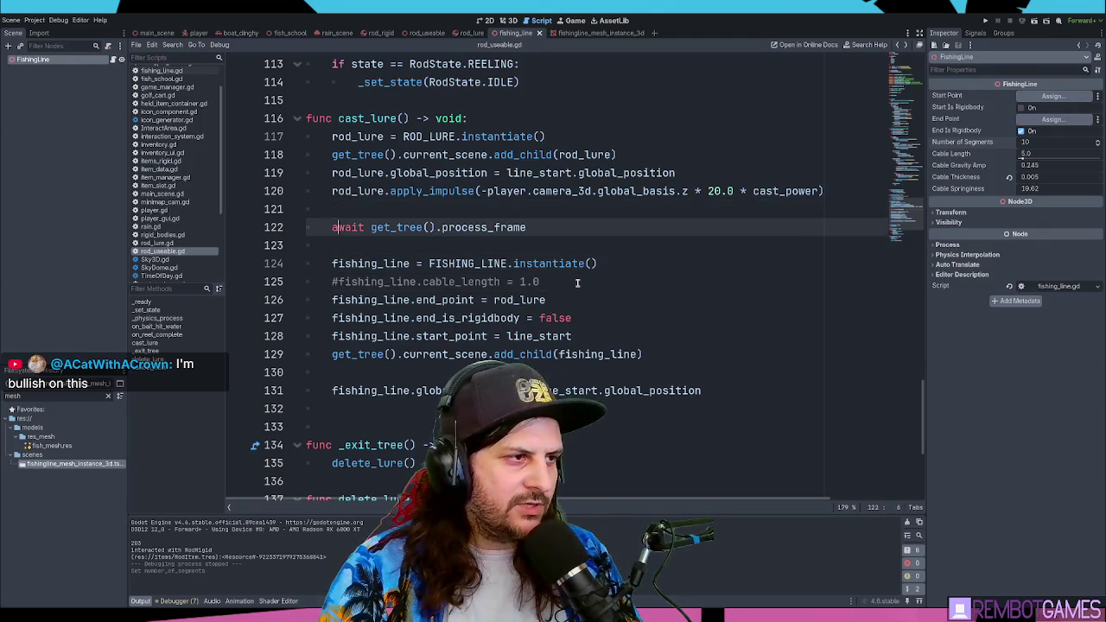
key(shift+Down)
key(shift+Up)
key(shift+Up)
key(shift+Up)
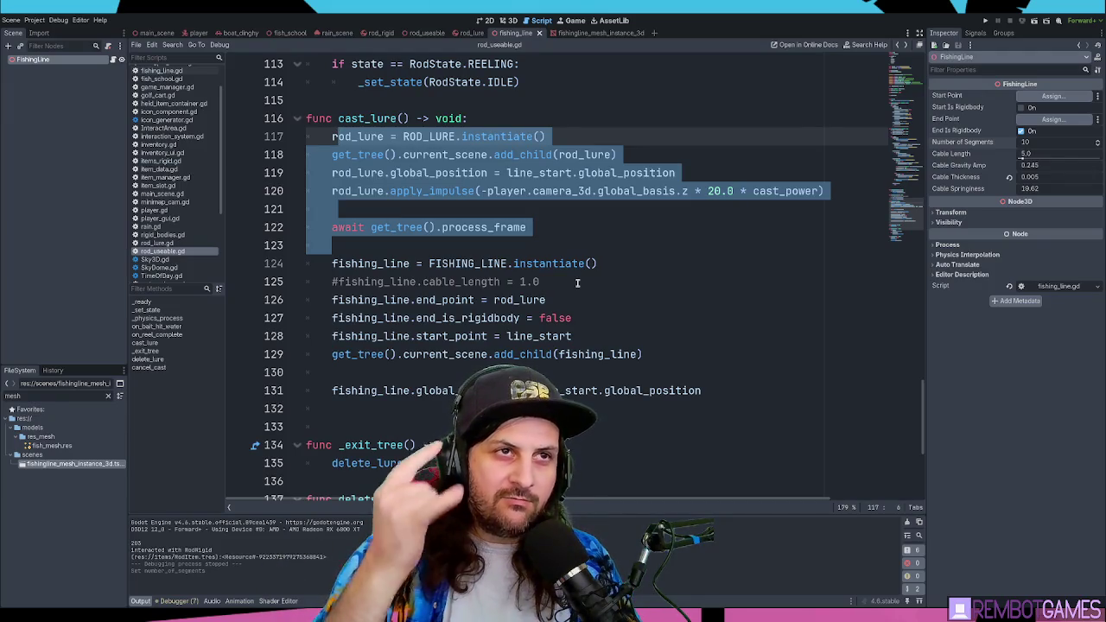
click(550, 250)
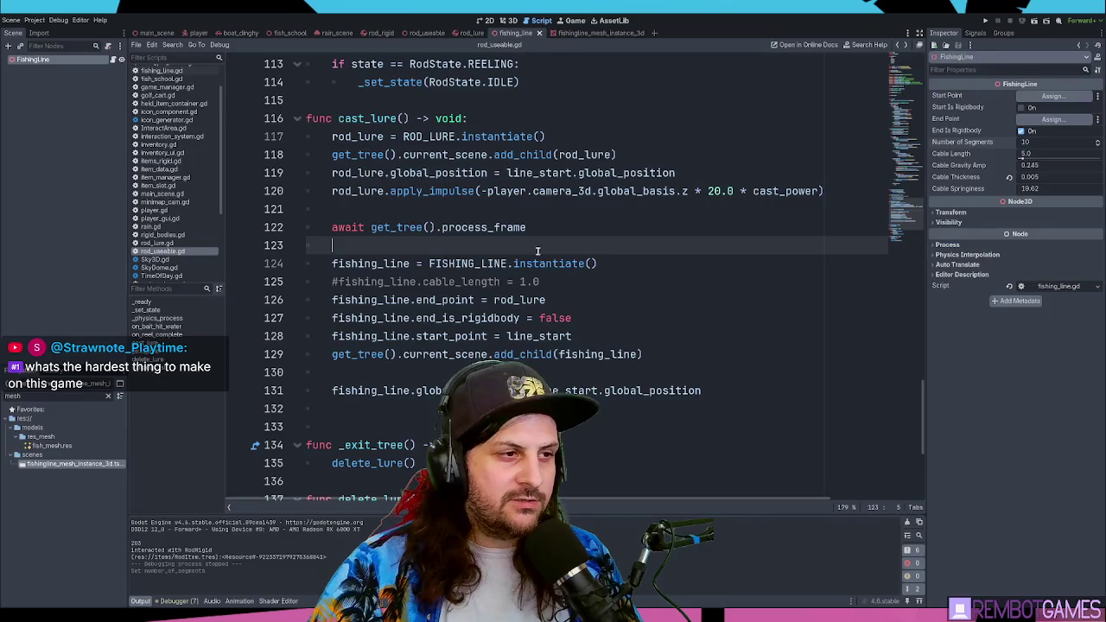
click(617, 278)
click(627, 261)
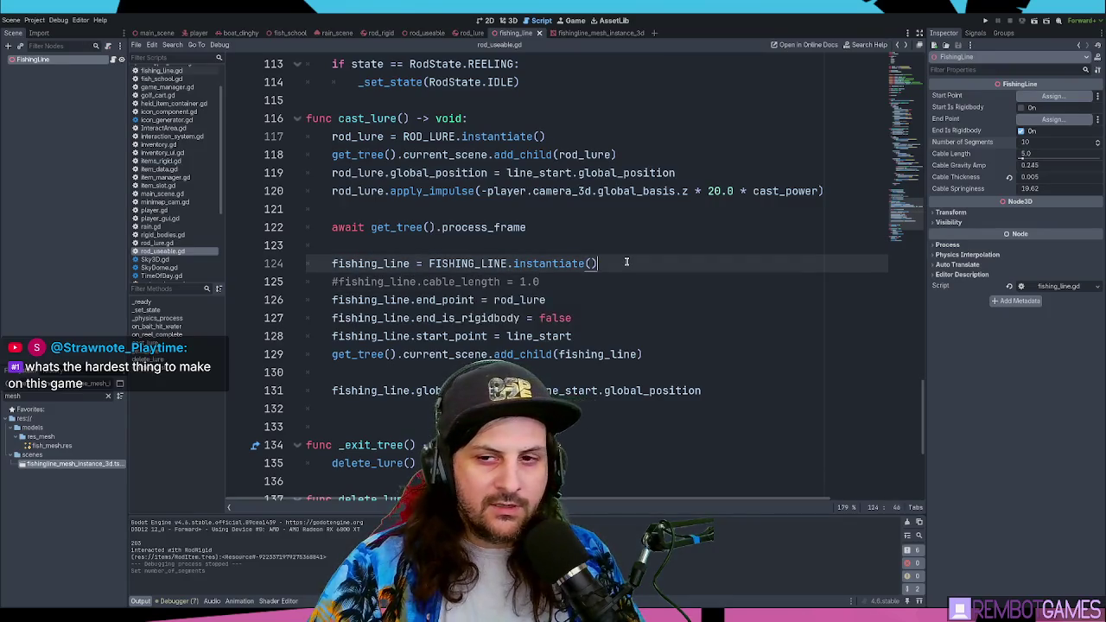
key(F5)
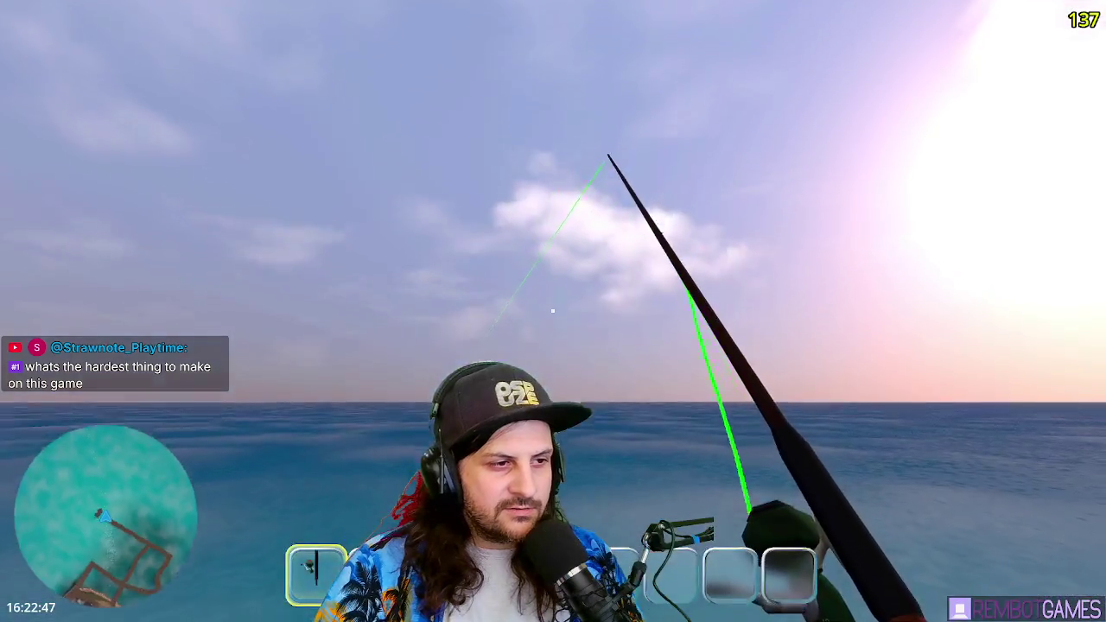
key(F8)
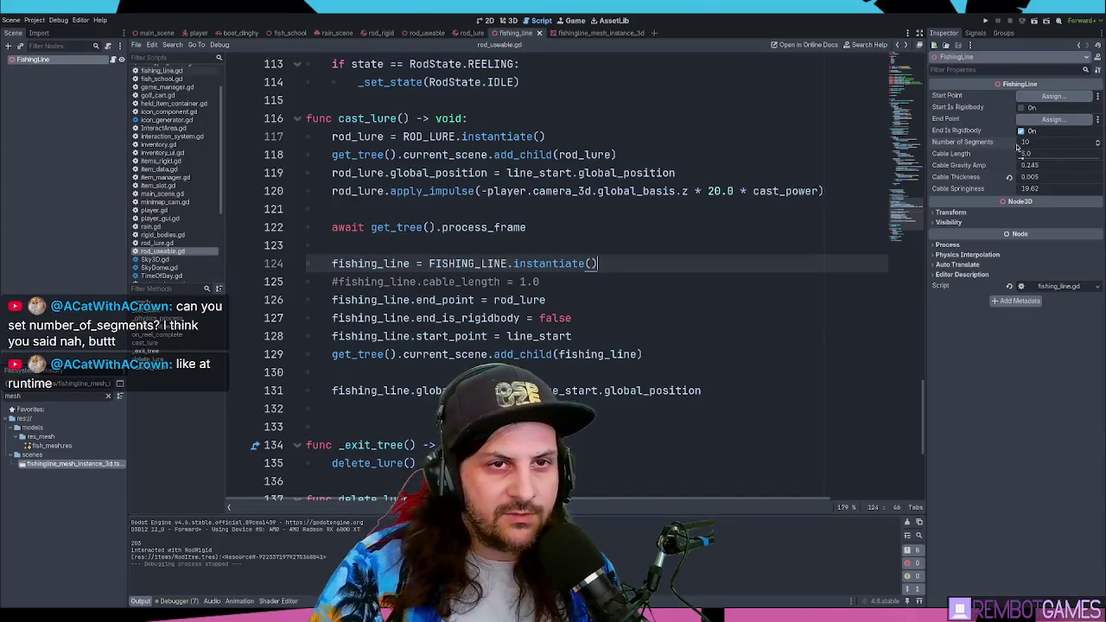
click(741, 223)
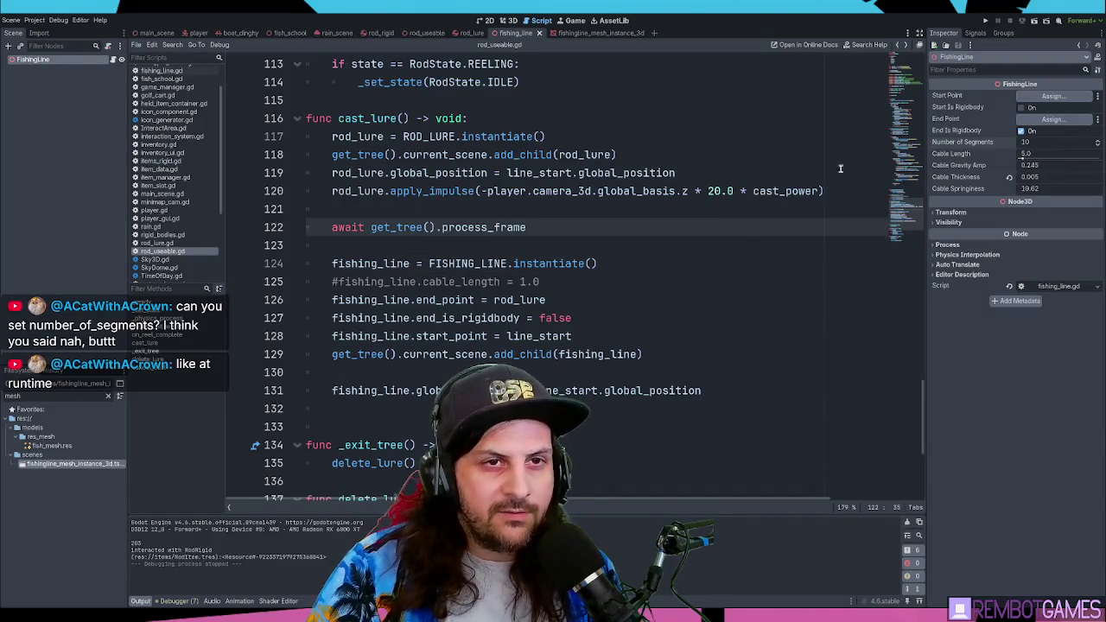
click(737, 191)
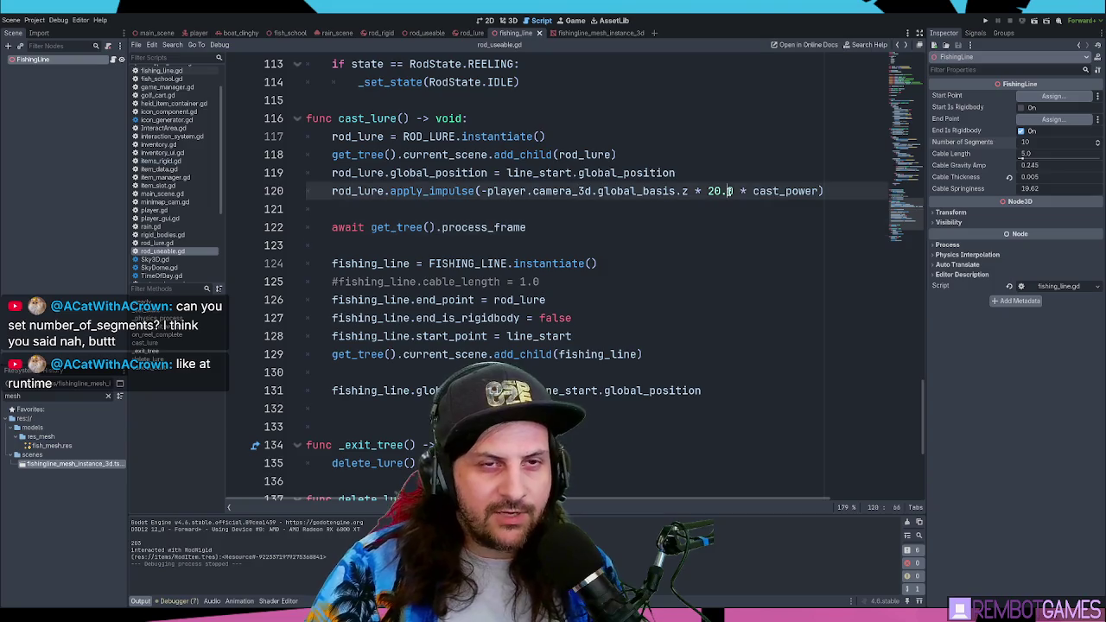
click(576, 230)
click(611, 208)
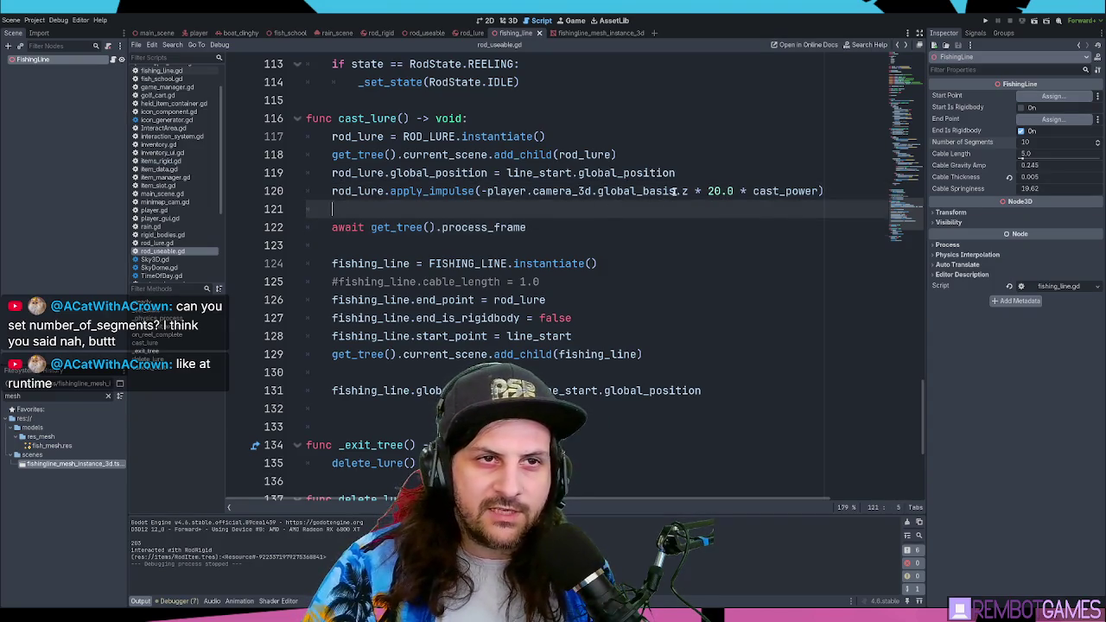
click(667, 226)
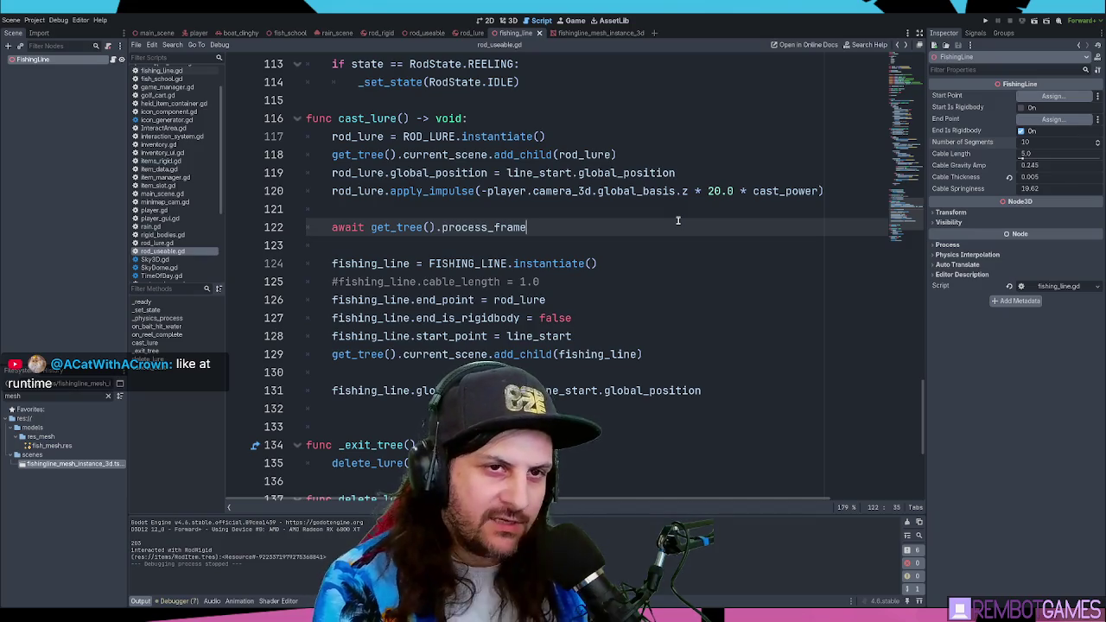
click(548, 258)
click(575, 230)
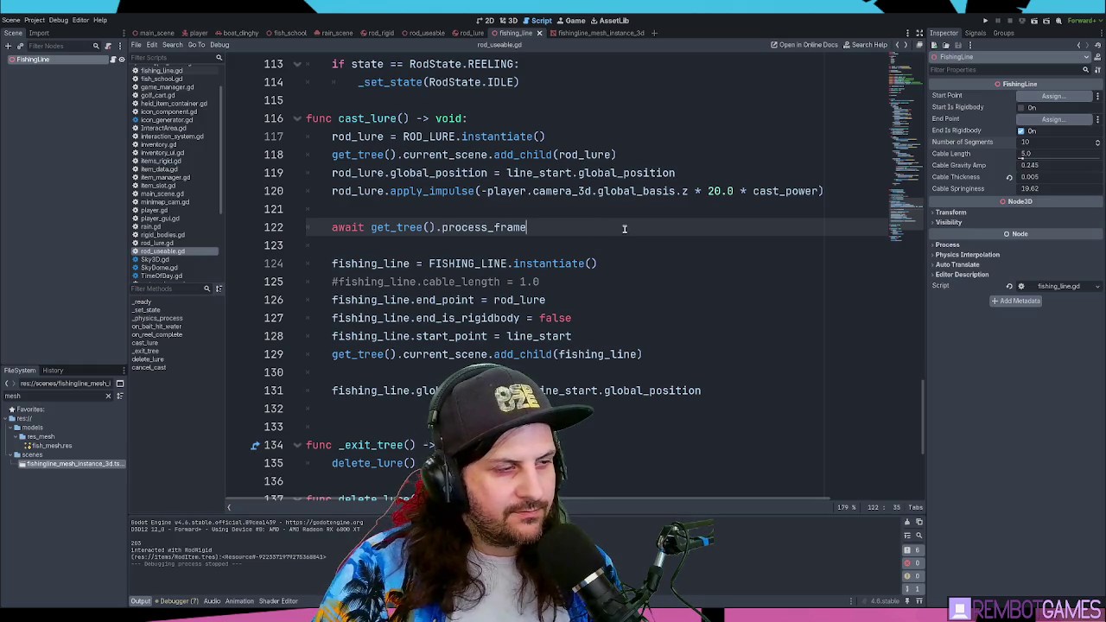
click(589, 242)
click(582, 229)
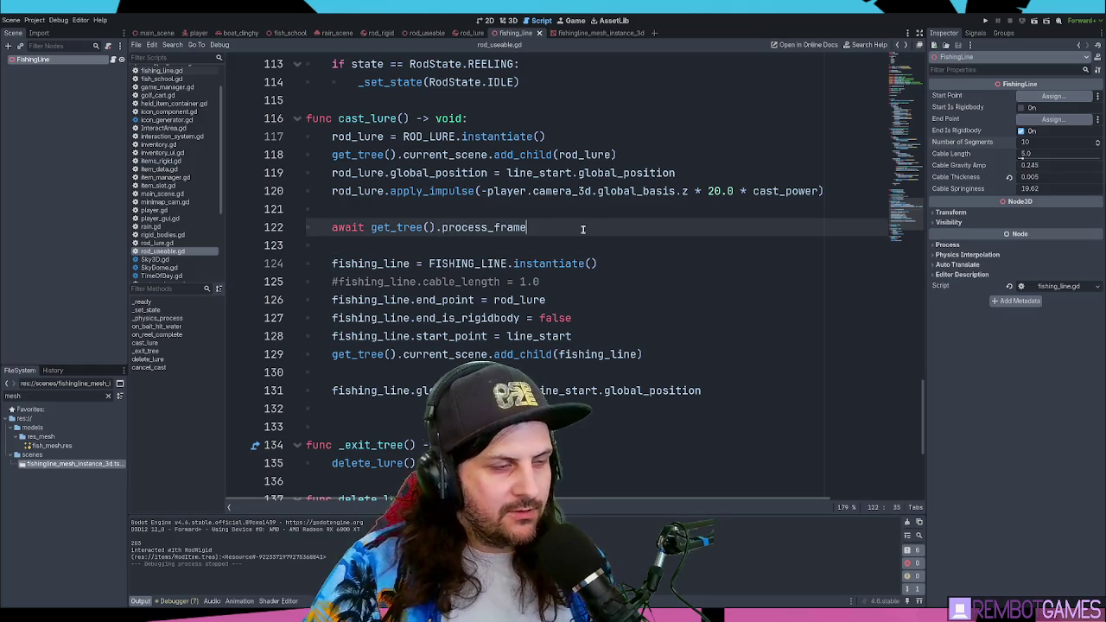
key(ctrl+shift+d)
key(ctrl+shift+d)
key(ctrl+shift+d)
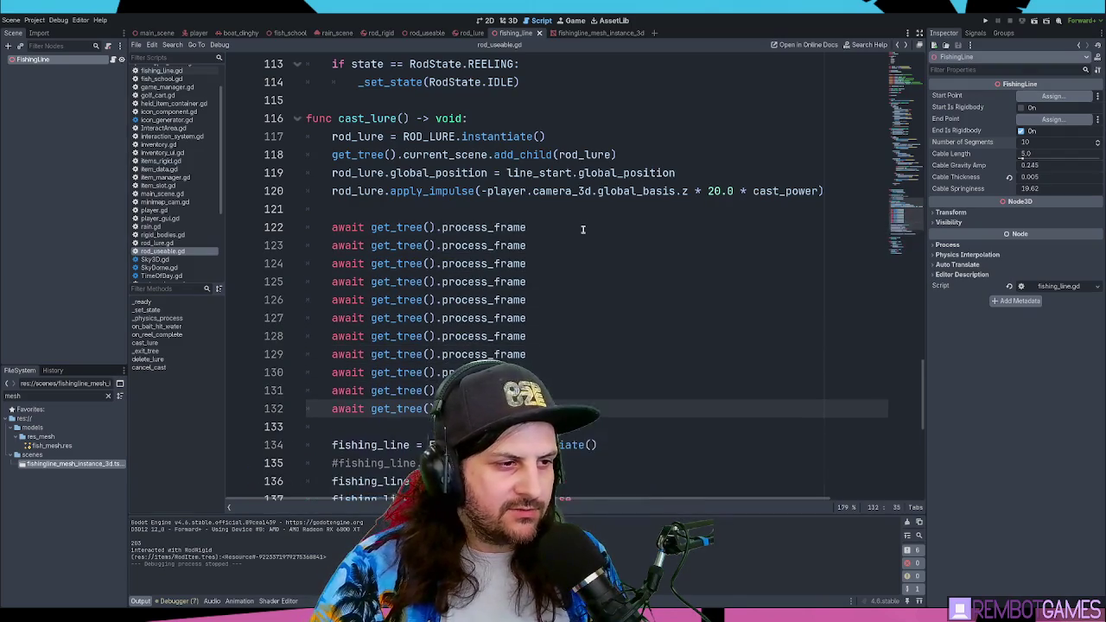
- Run the game, cast the lure once, and stop the game
key(F5)
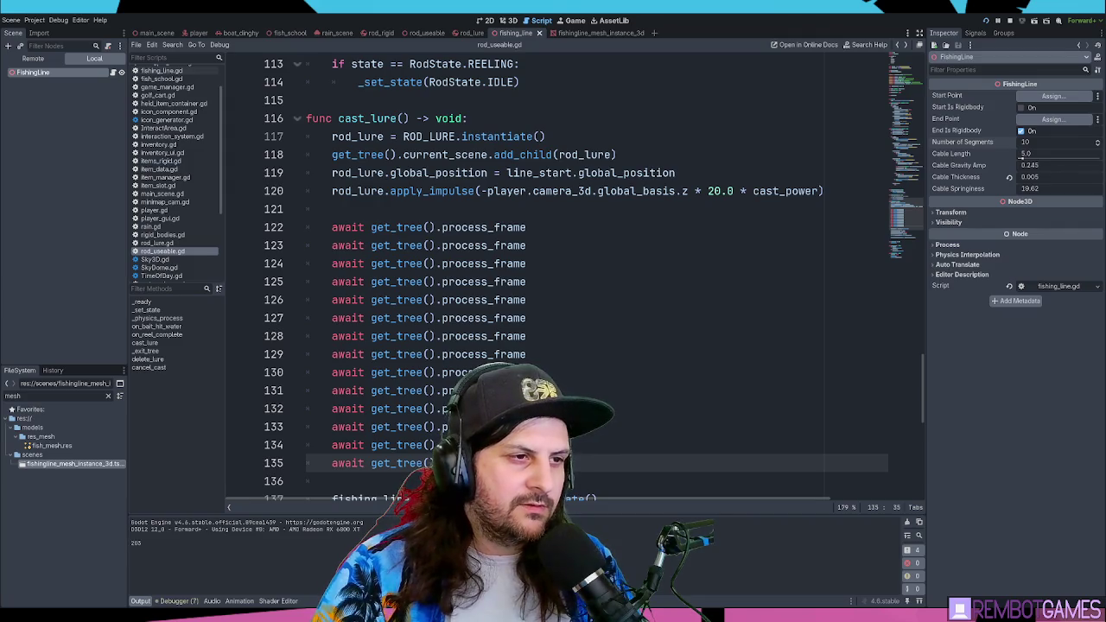
click(553, 311)
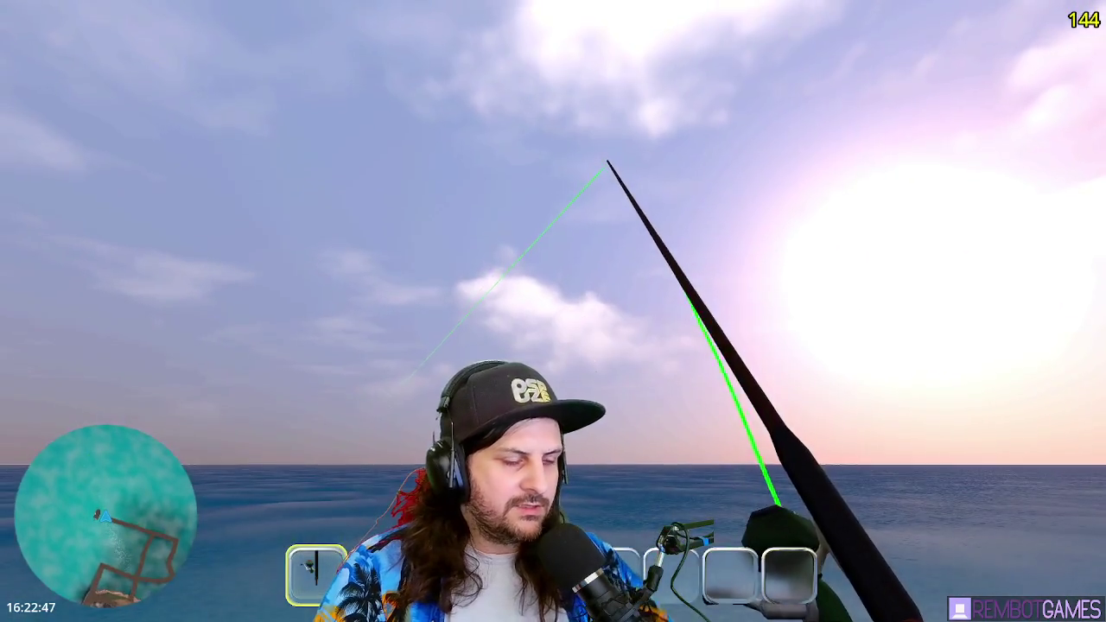
key(F8)
- Look up the process_frame signal in the SceneTree documentation
scroll(551, 304, down, 3)
click(551, 303)
scroll(552, 303, down, 2)
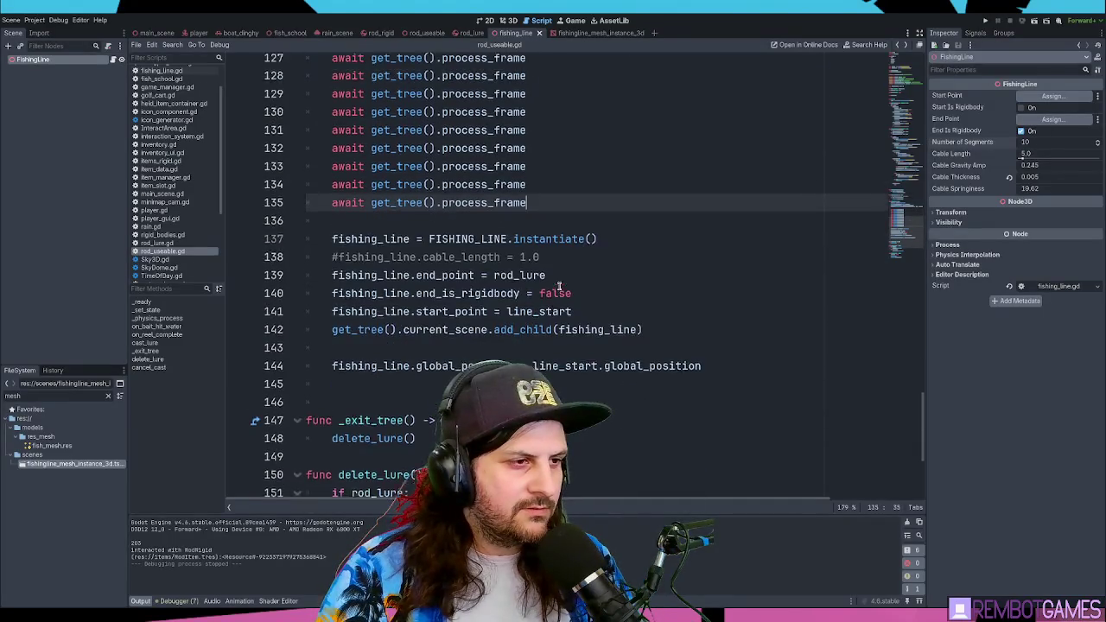
scroll(518, 260, up, 4)
ctrl+click(498, 179)
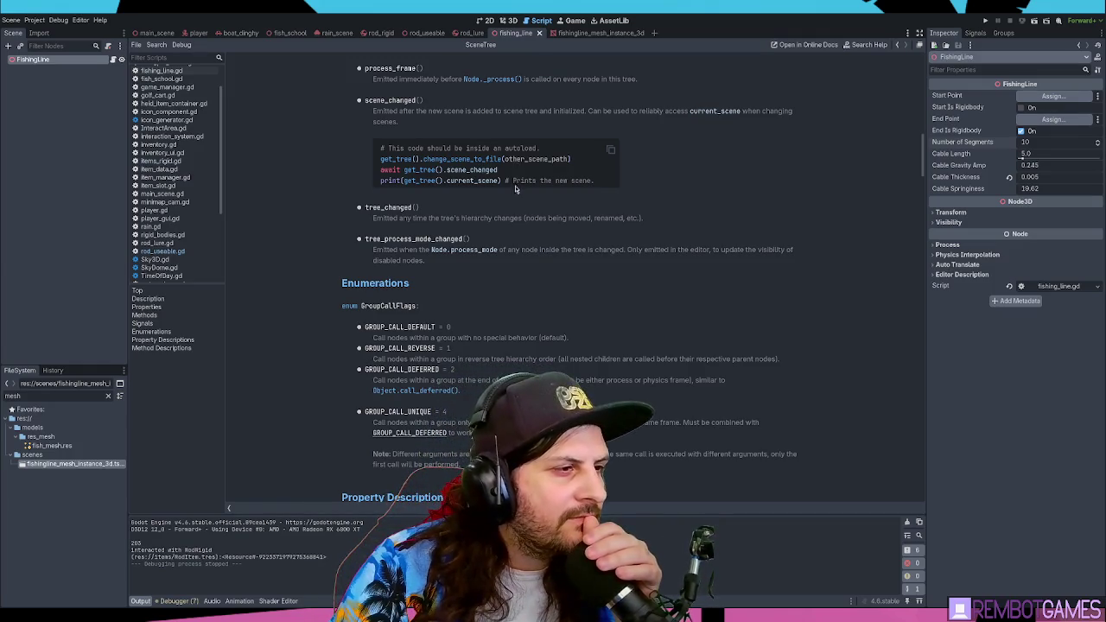
- Back in rod_useable.gd, delete the repeated await process_frame lines
scroll(511, 185, up, 3)
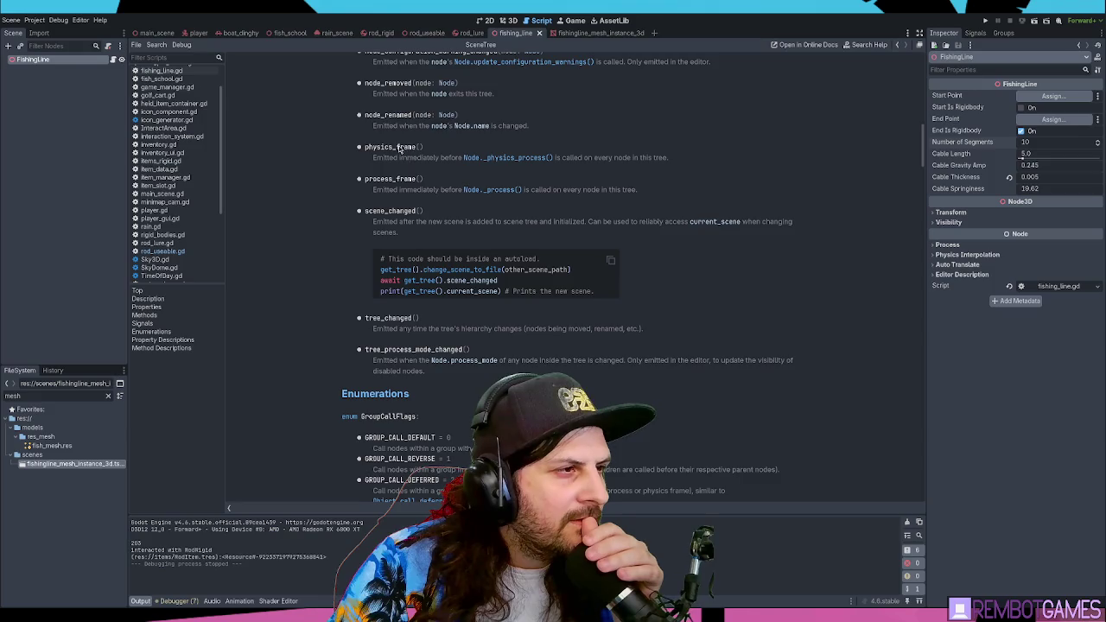
double_click(397, 179)
key(alt+Left)
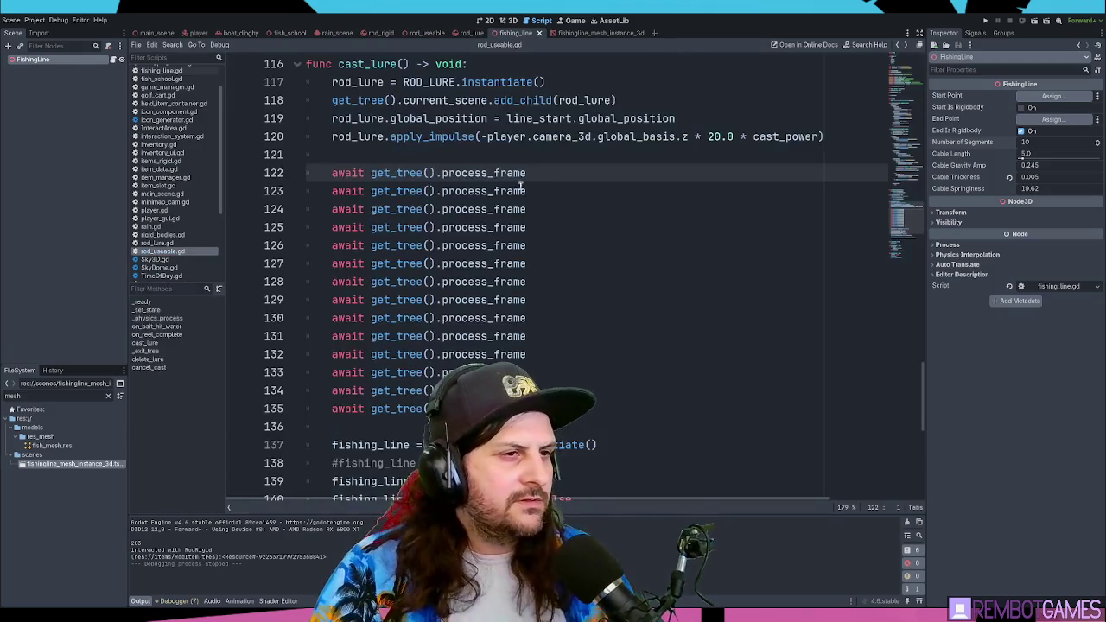
text(()
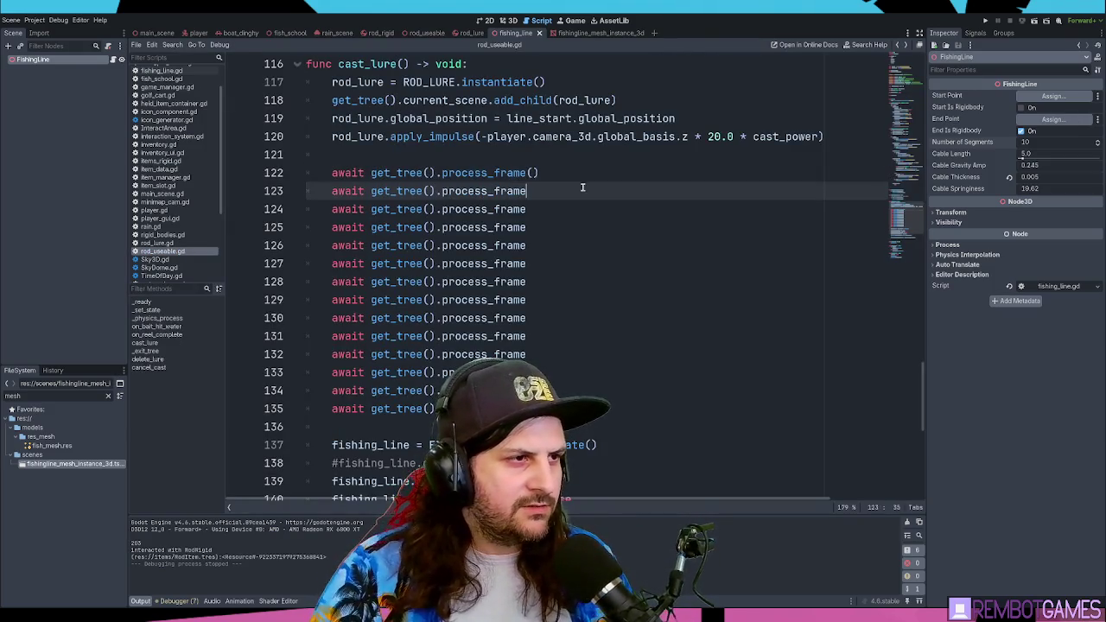
mouse_move(527, 409)
mouse_down()
mouse_move(280, 246)
mouse_move(268, 192)
mouse_up()
key(BackSpace)
key(BackSpace)
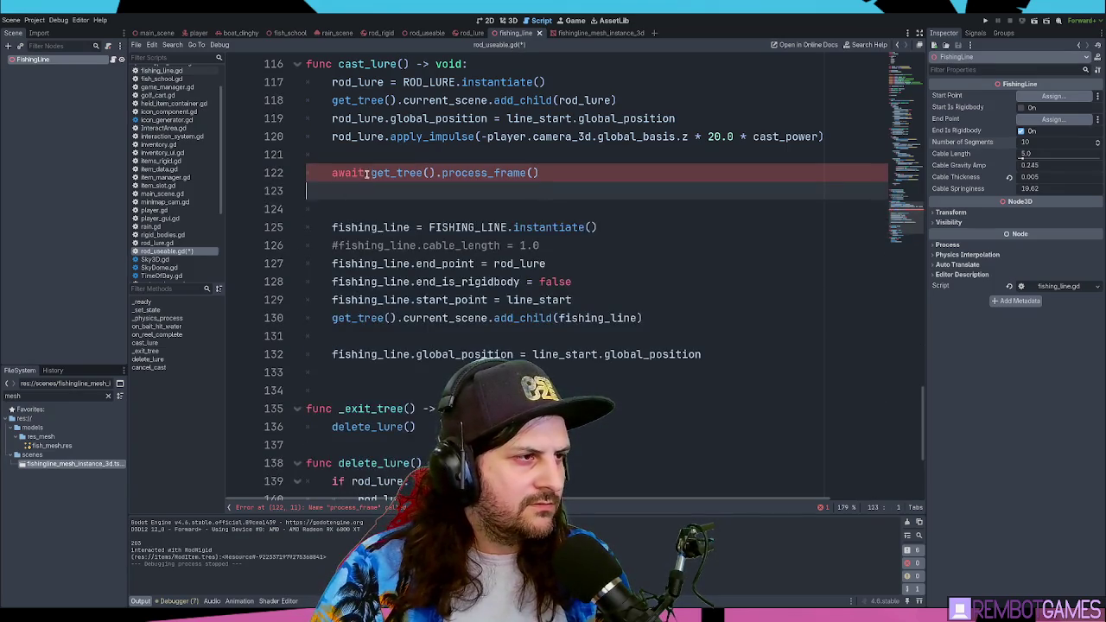
- Remove the last remaining await line, leaving blank line 122 before the fishing line setup
double_click(344, 173)
key(BackSpace)
key(Delete)
click(524, 177)
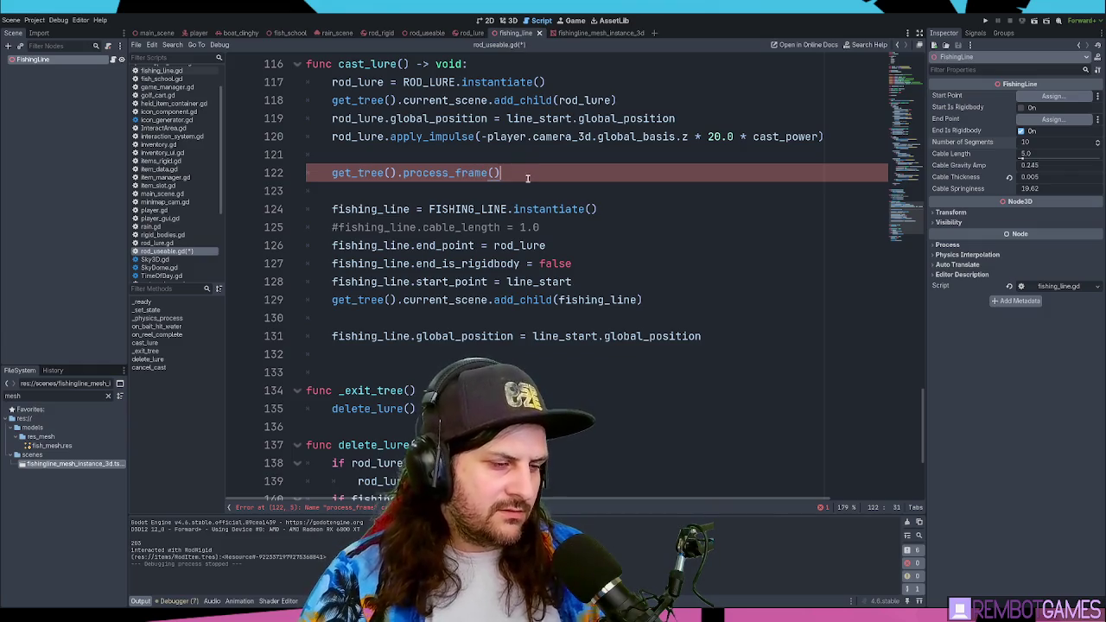
key(ctrl+z)
key(ctrl+z)
key(ctrl+shift+z)
drag(541, 173, 259, 168)
key(BackSpace)
key(BackSpace)
key(BackSpace)
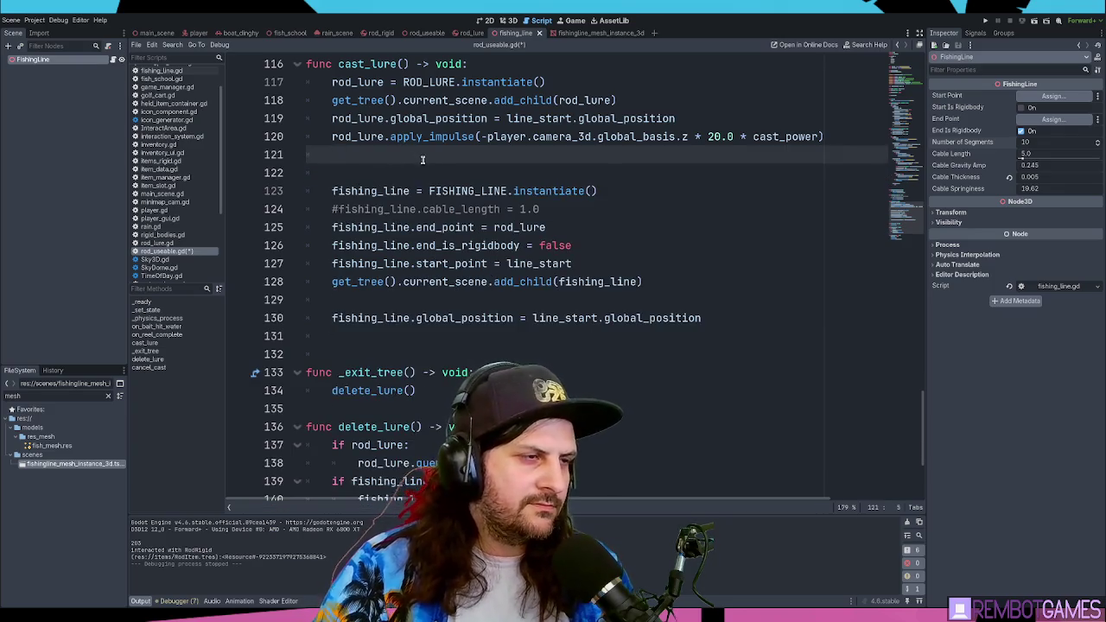
click(401, 175)
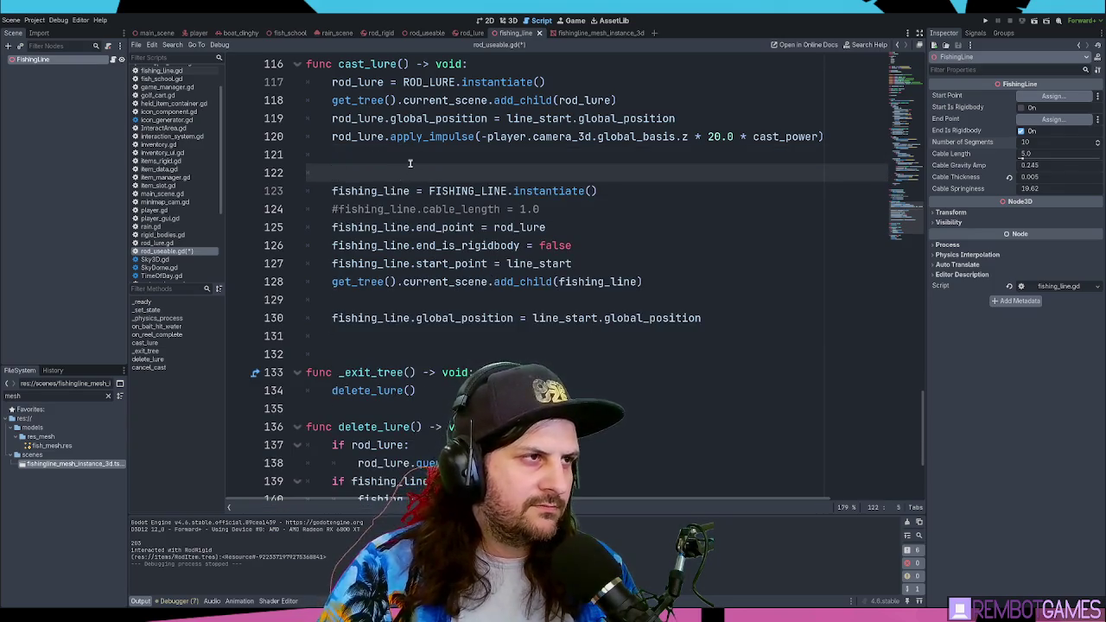
scroll(411, 164, up, 2)
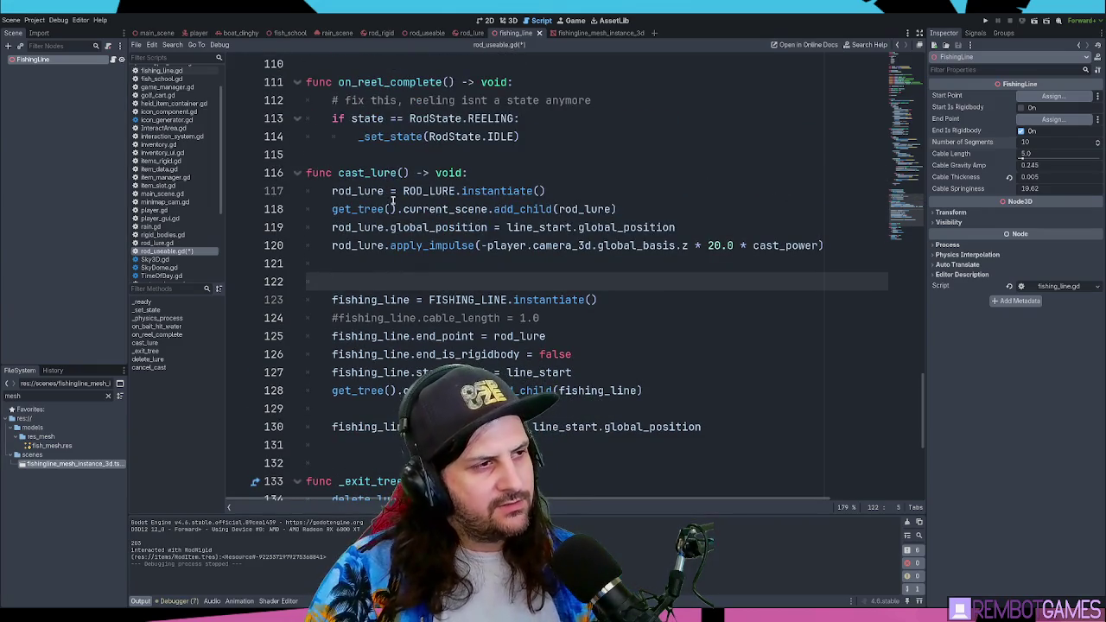
- Turn line 122 into the header 'func create_fishing_line() -> void:'
key(BackSpace)
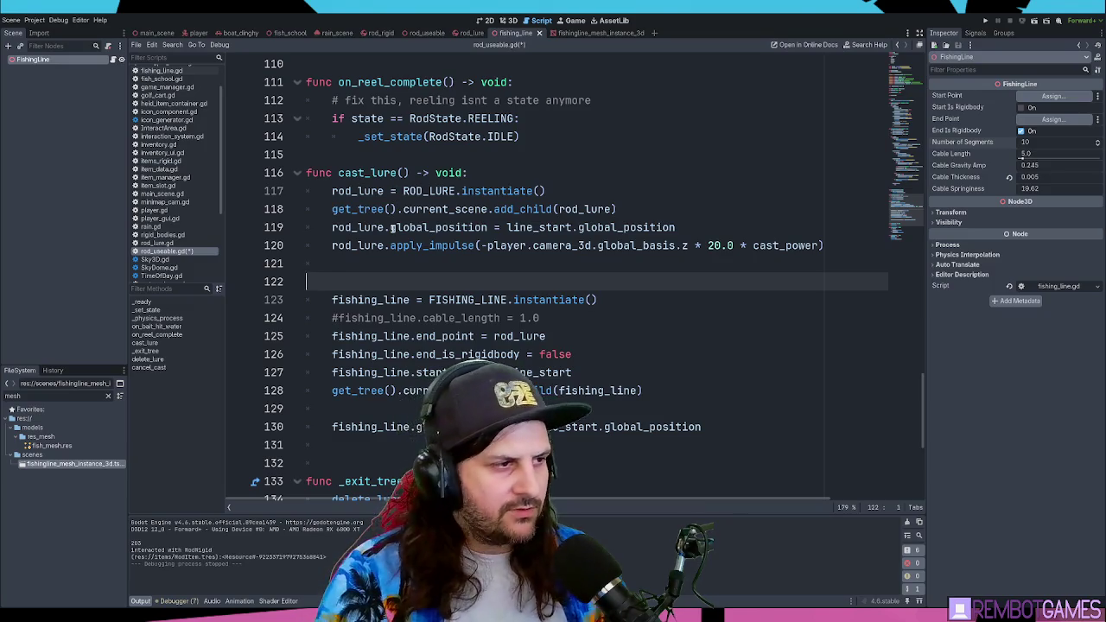
text(create_fi)
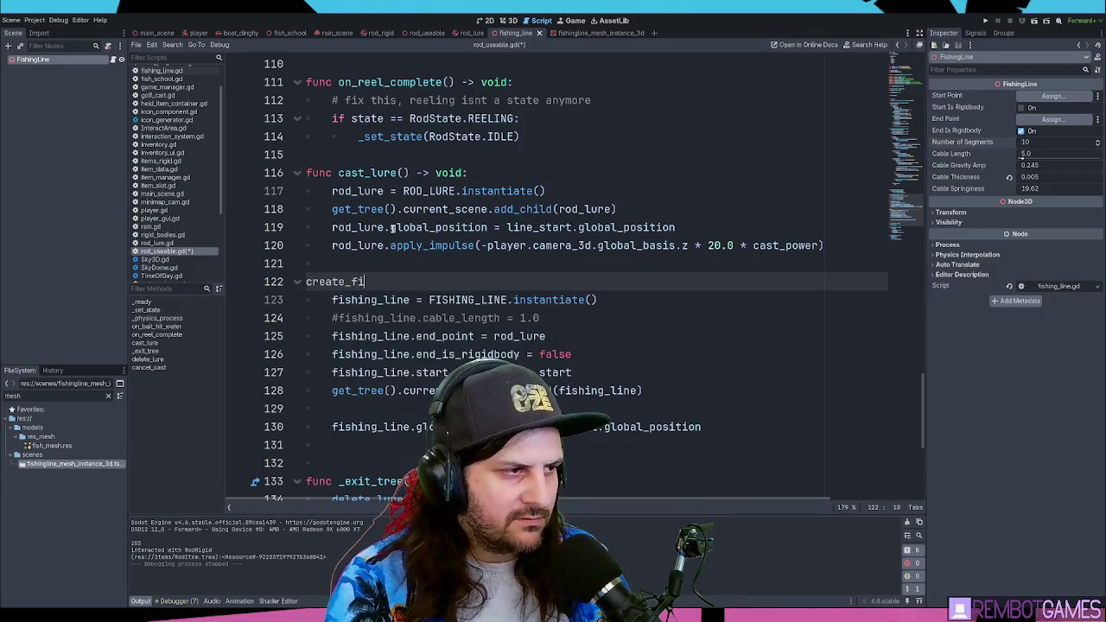
text(shing_line())
key(Home)
text(func)
click(504, 284)
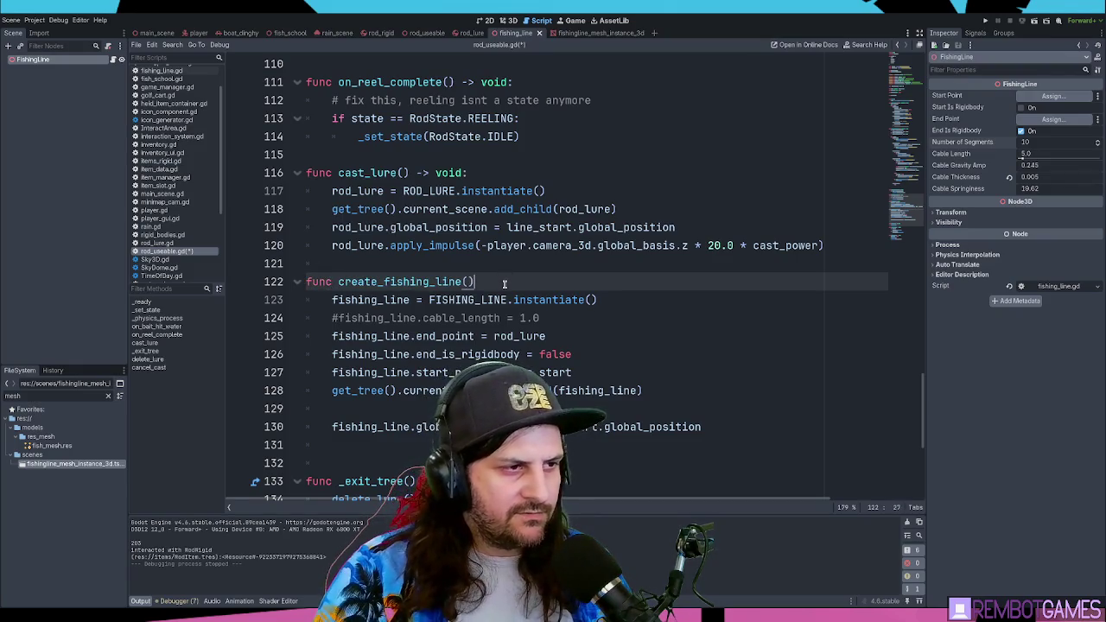
text(-> void:)
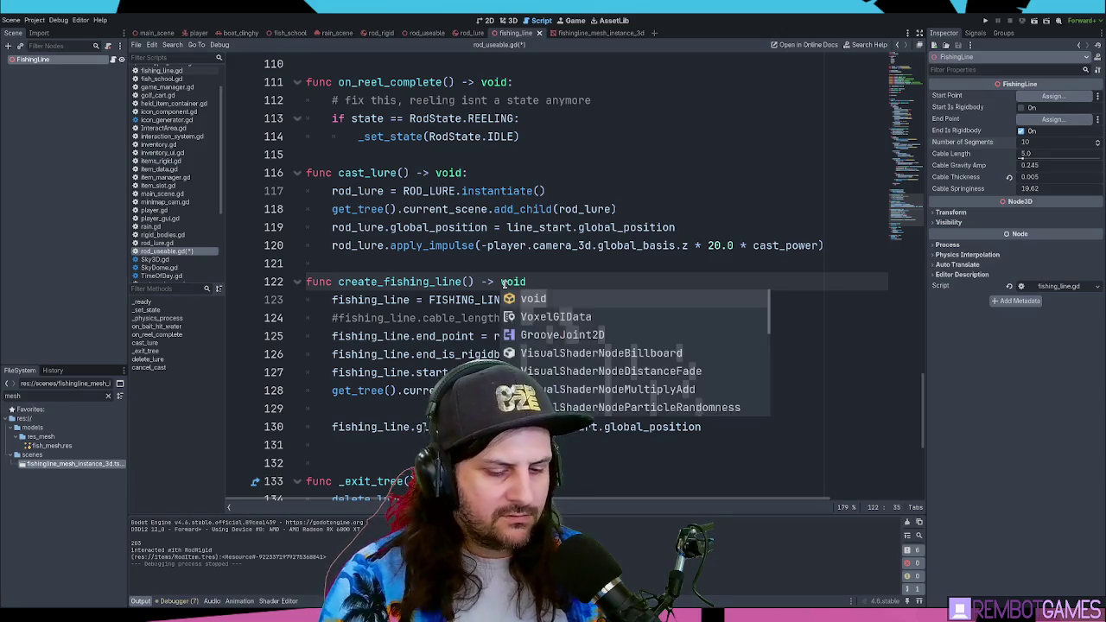
- Compare the cast_lure and create_fishing_line function names
double_click(372, 173)
double_click(397, 282)
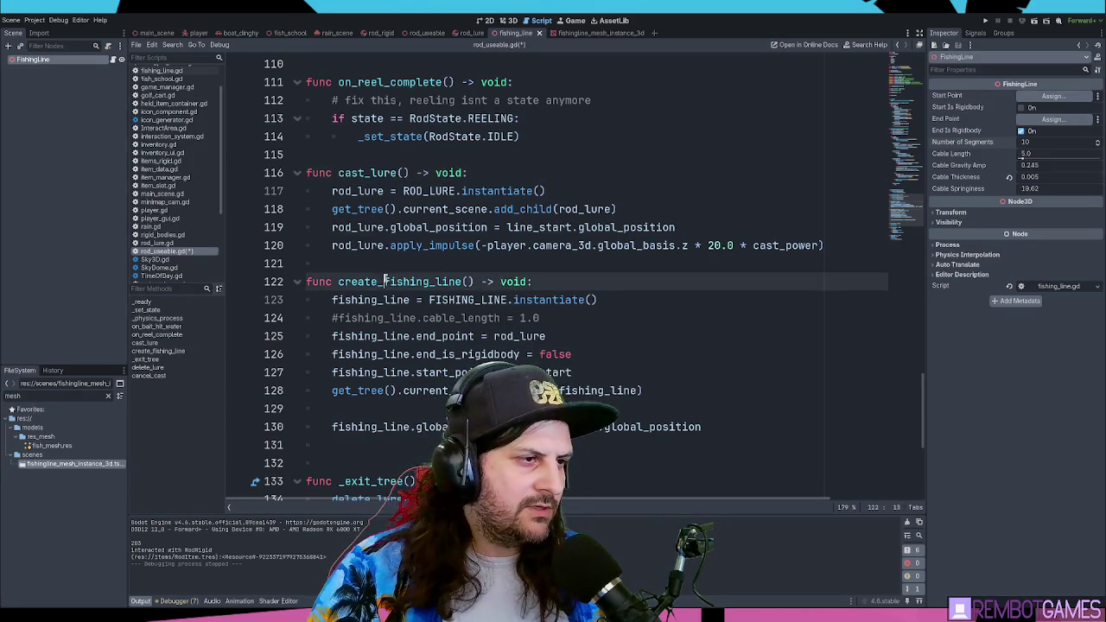
click(371, 173)
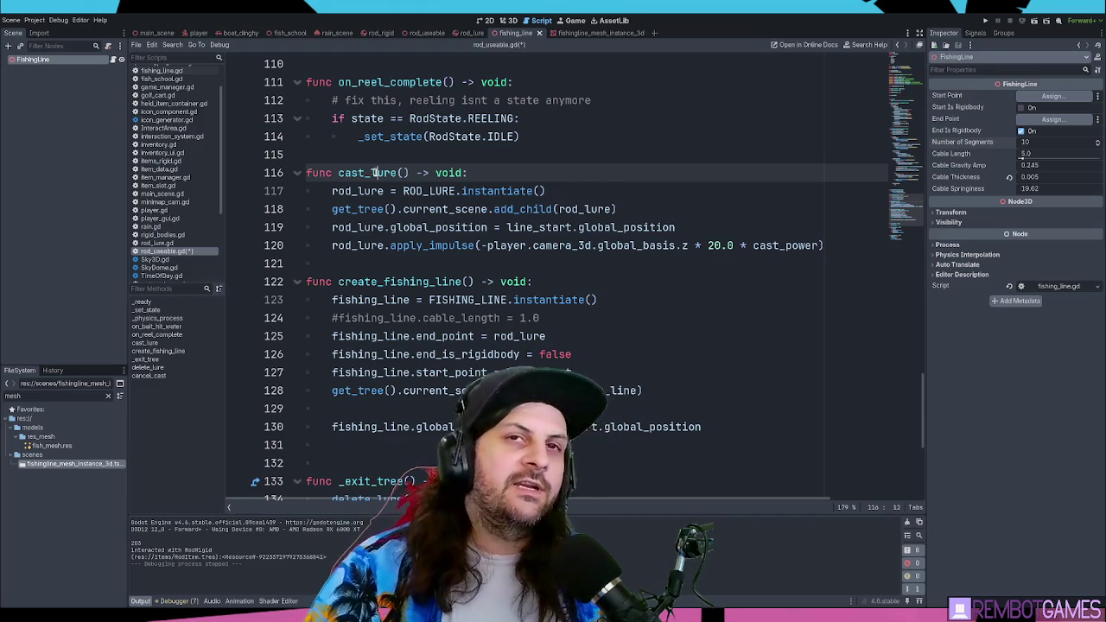
double_click(400, 173)
- Add a create_fishing_line() call after cast_lure() on line 53, then save and run the game
key(ctrl+f)
key(Return)
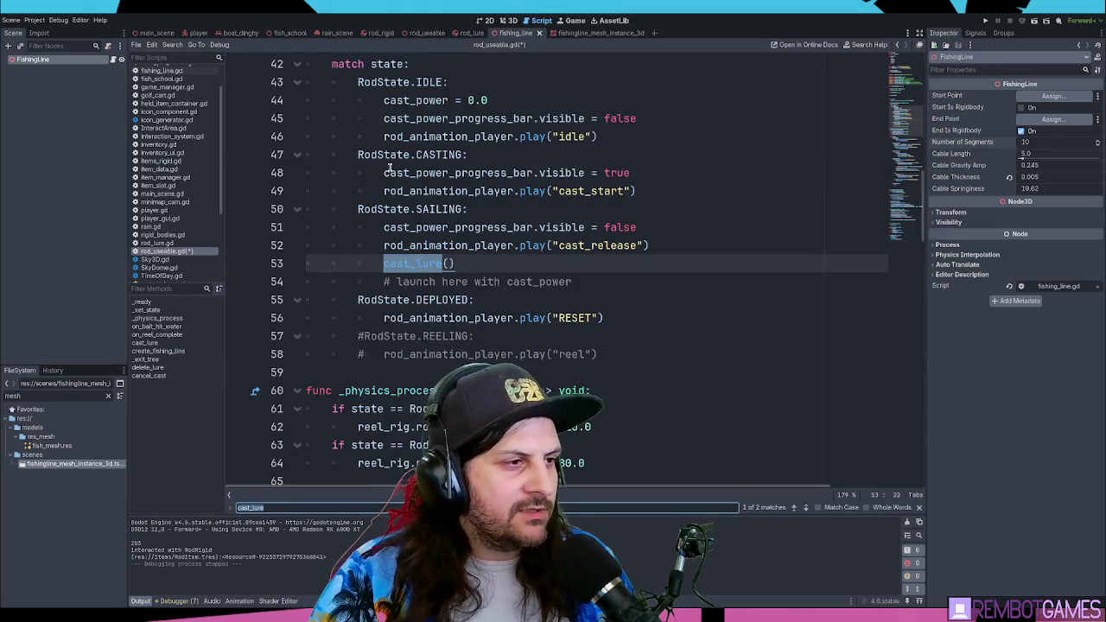
key(Escape)
click(466, 263)
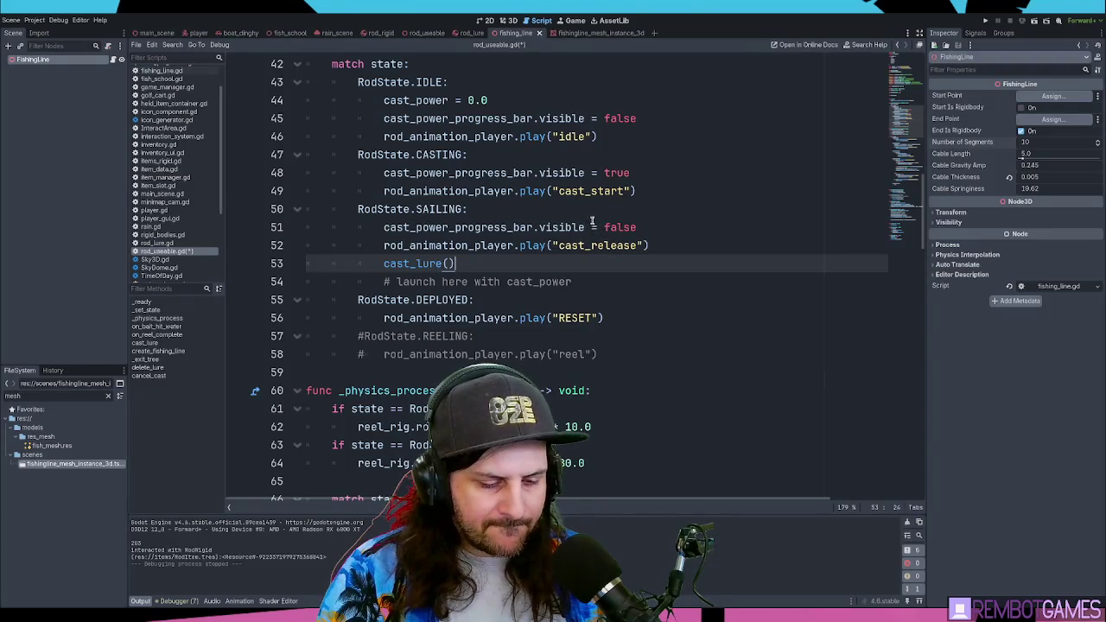
key(Return)
text(create_fishing_line()
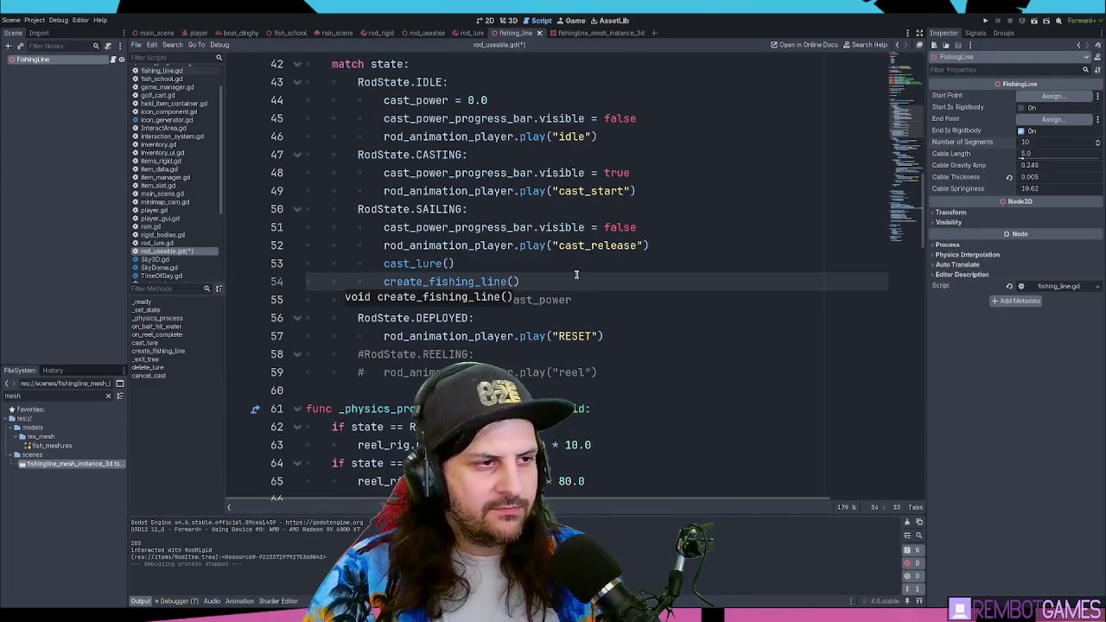
text())
key(F5)
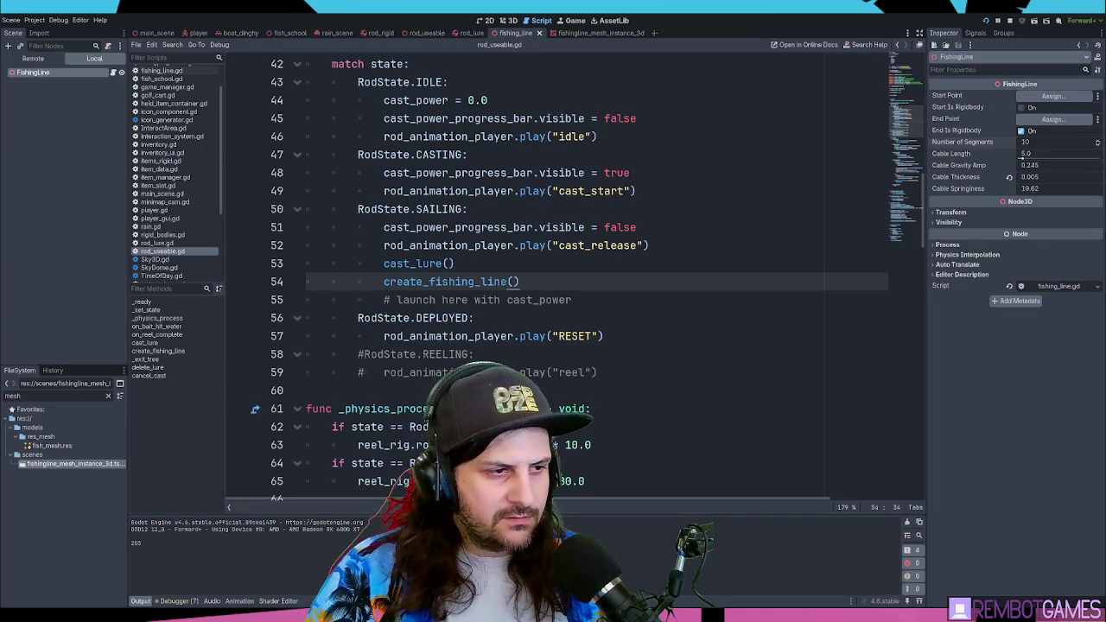
- Try a cast, stop the game, and open a new line after cast_lure() on line 53
click(553, 312)
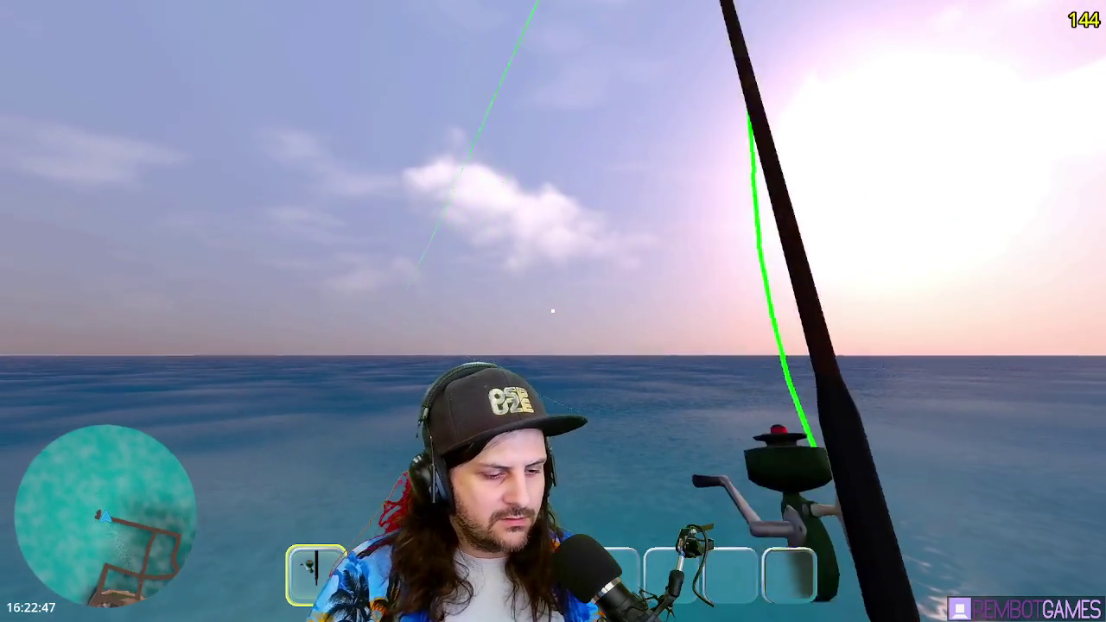
key(Escape)
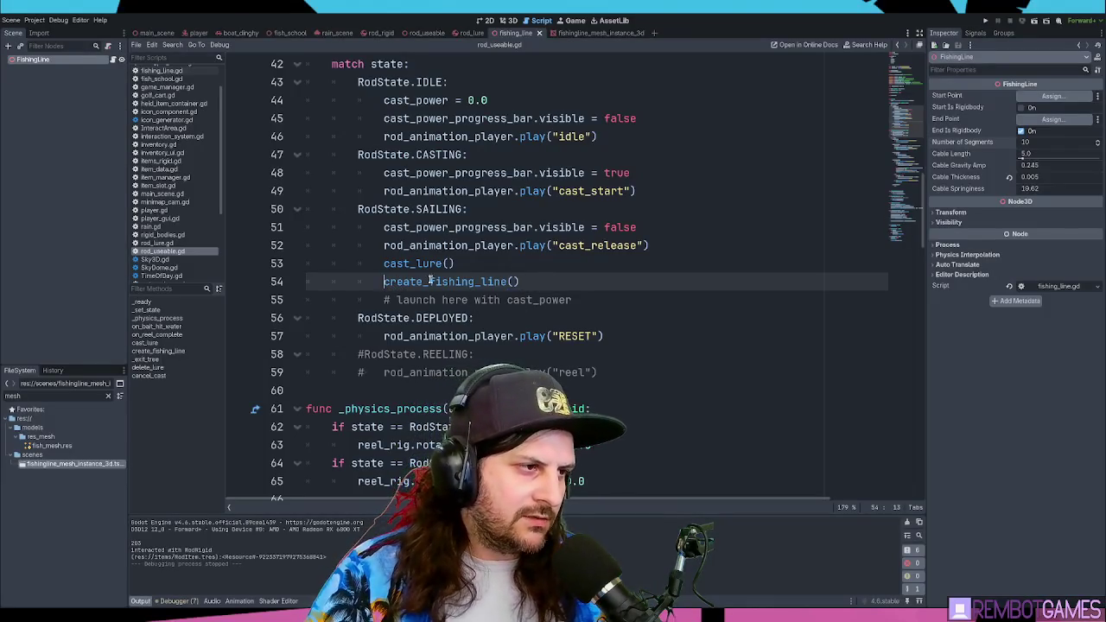
click(469, 264)
key(Return)
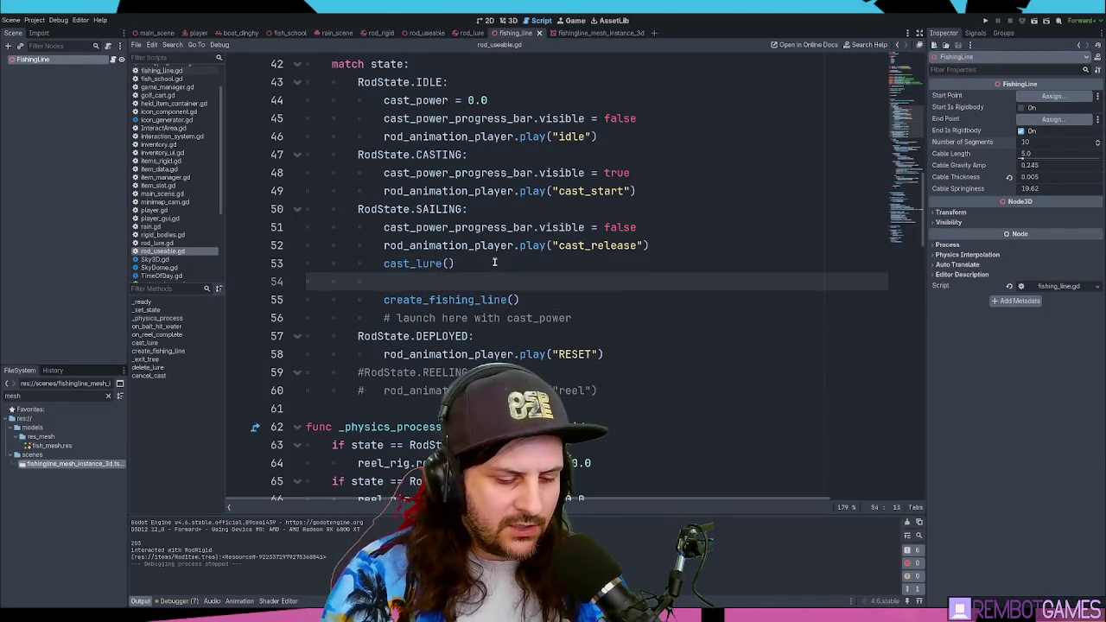
- Write an 'await get_tree().create_timer(2.0).timeout' line there
text(awaitget_rt)
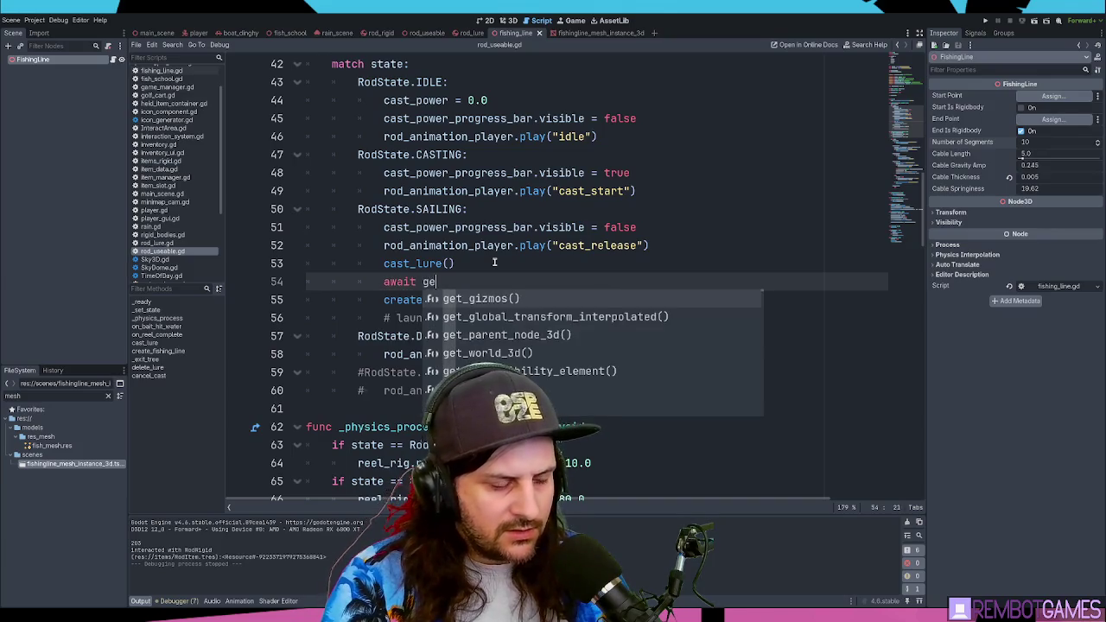
key(BackSpace)
key(BackSpace)
text(tre)
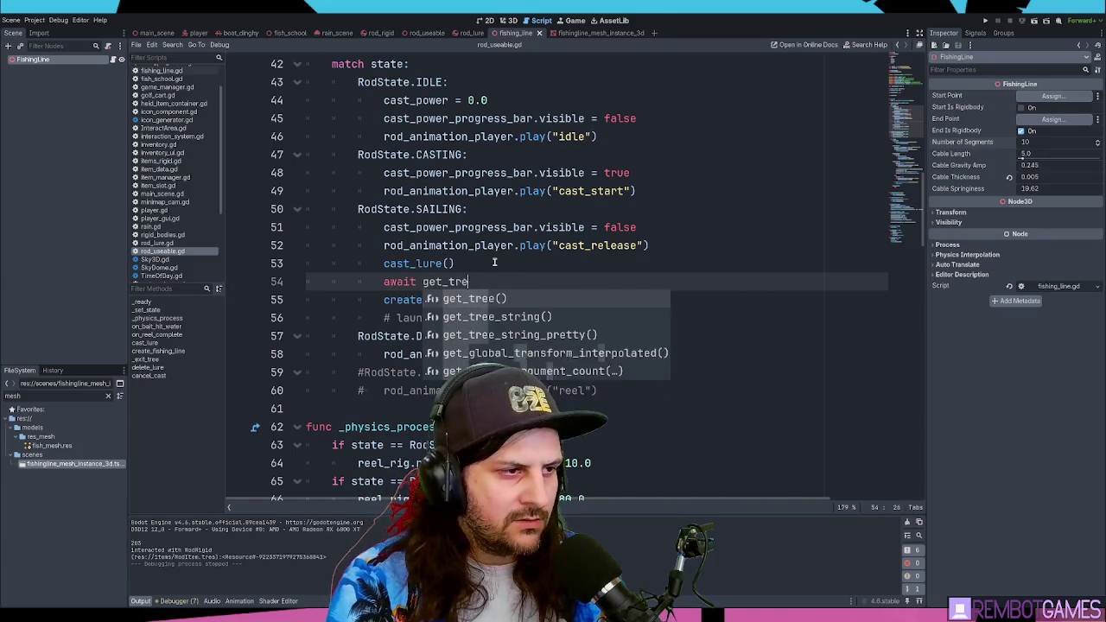
key(Return)
text(.creat)
key(Return)
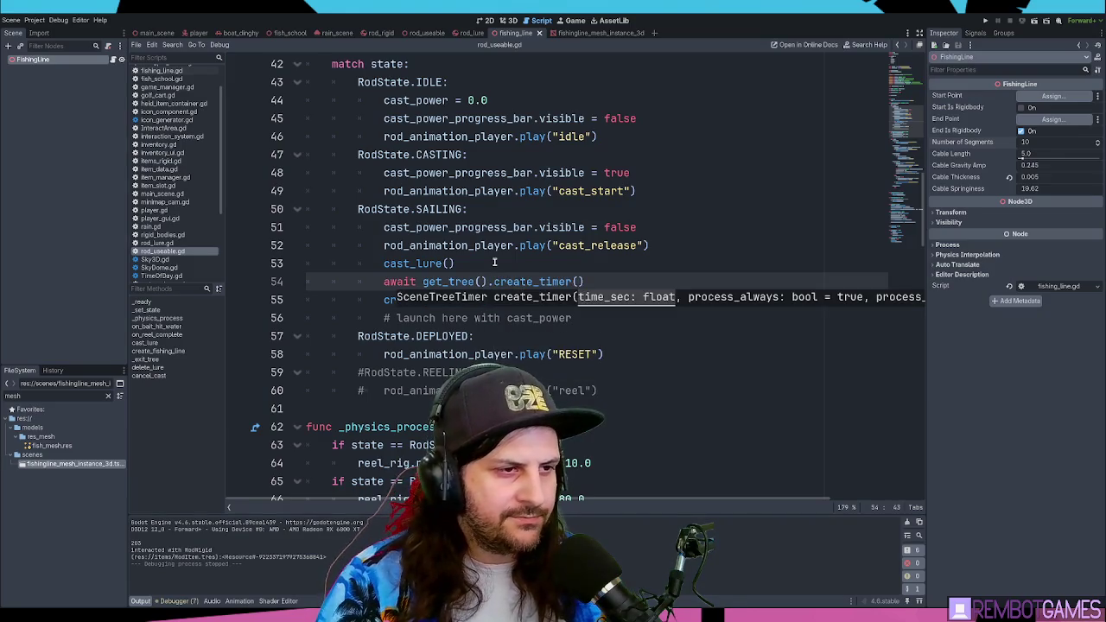
key(Escape)
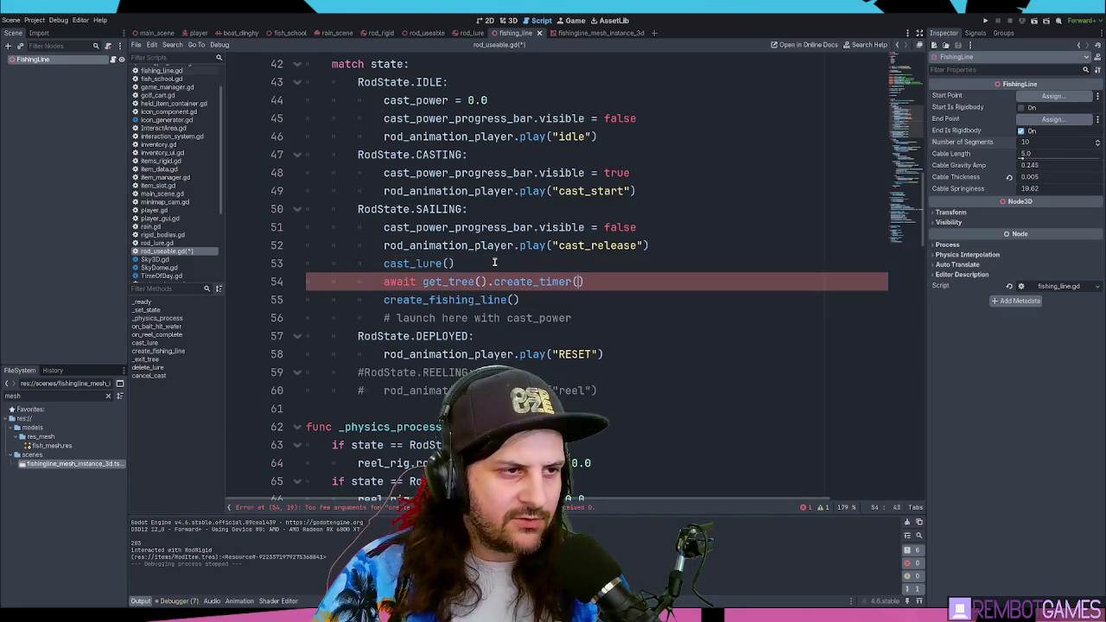
text(2.0)
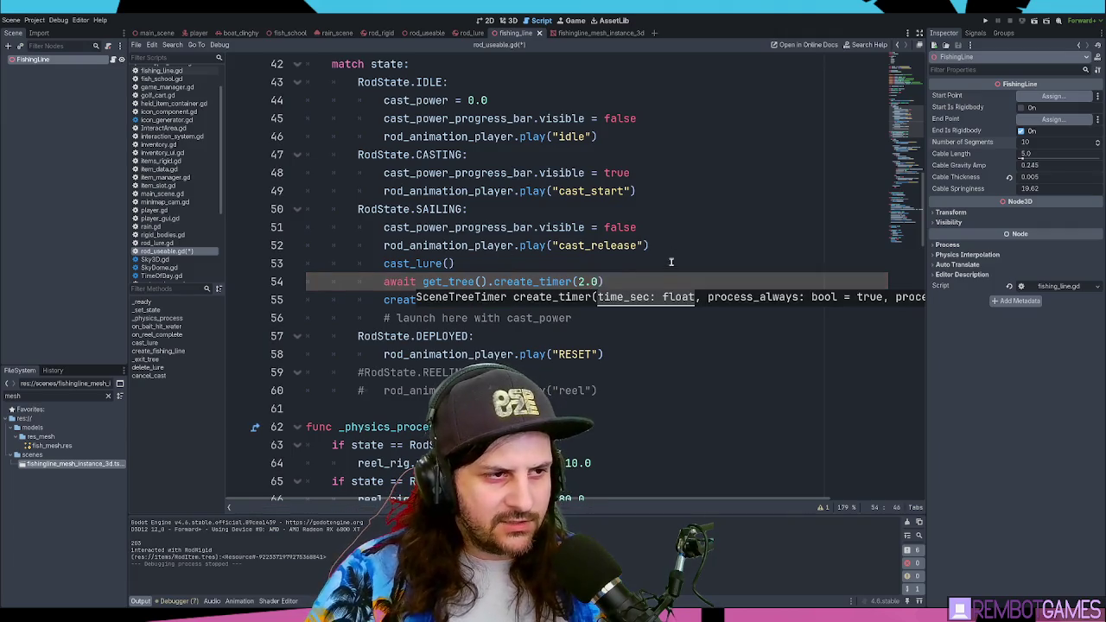
key(End)
text(time)
key(Return)
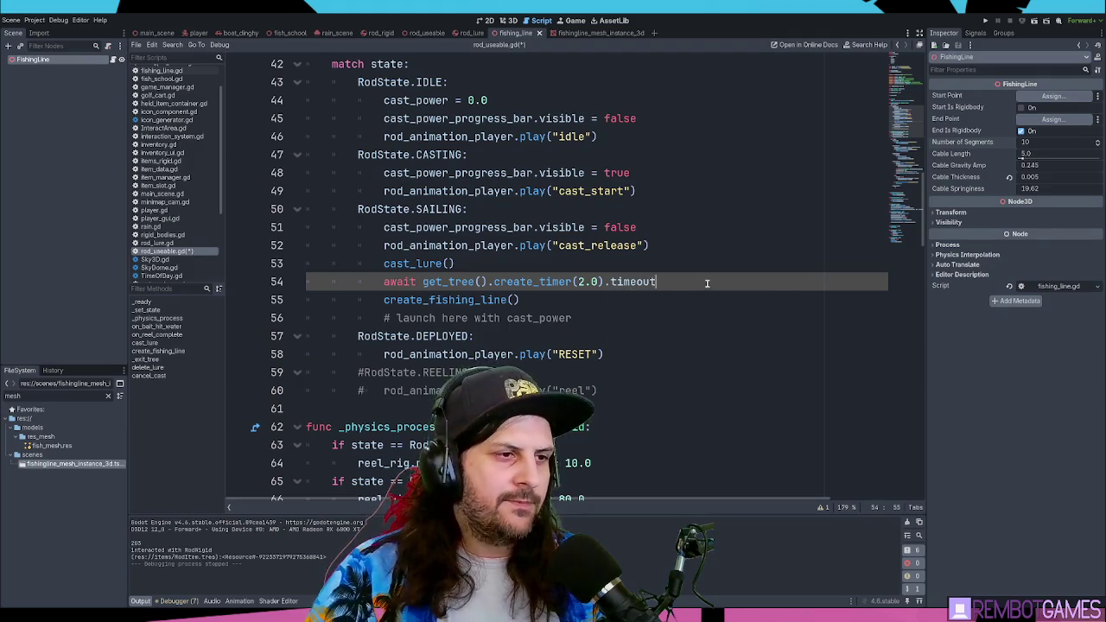
- Run the game to test a cast with the timer wait, then start editing the delay
key(F5)
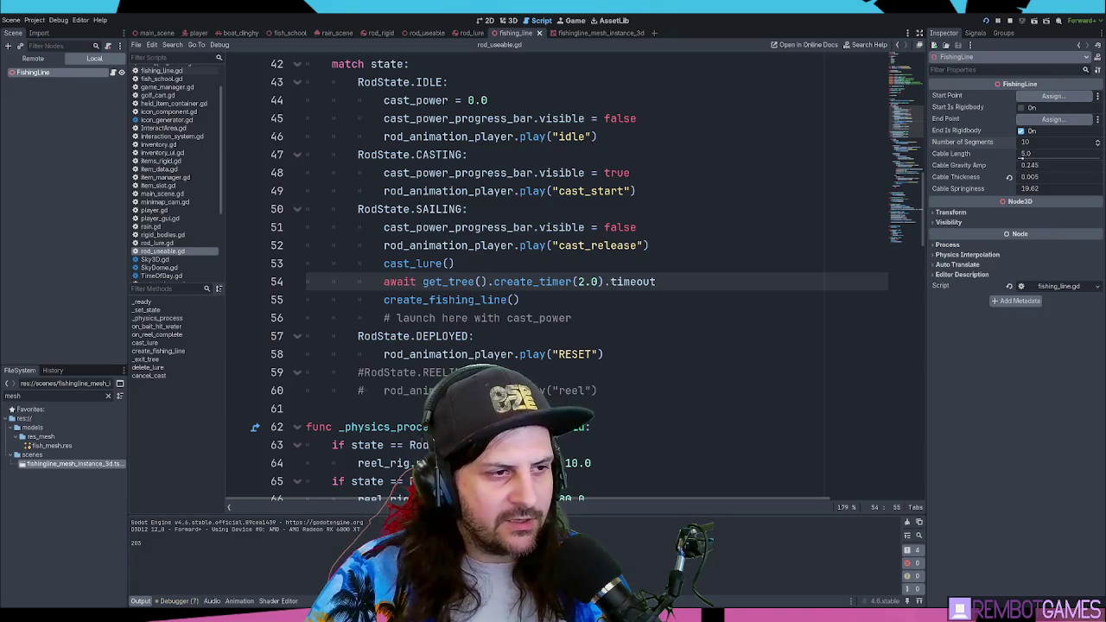
click(553, 311)
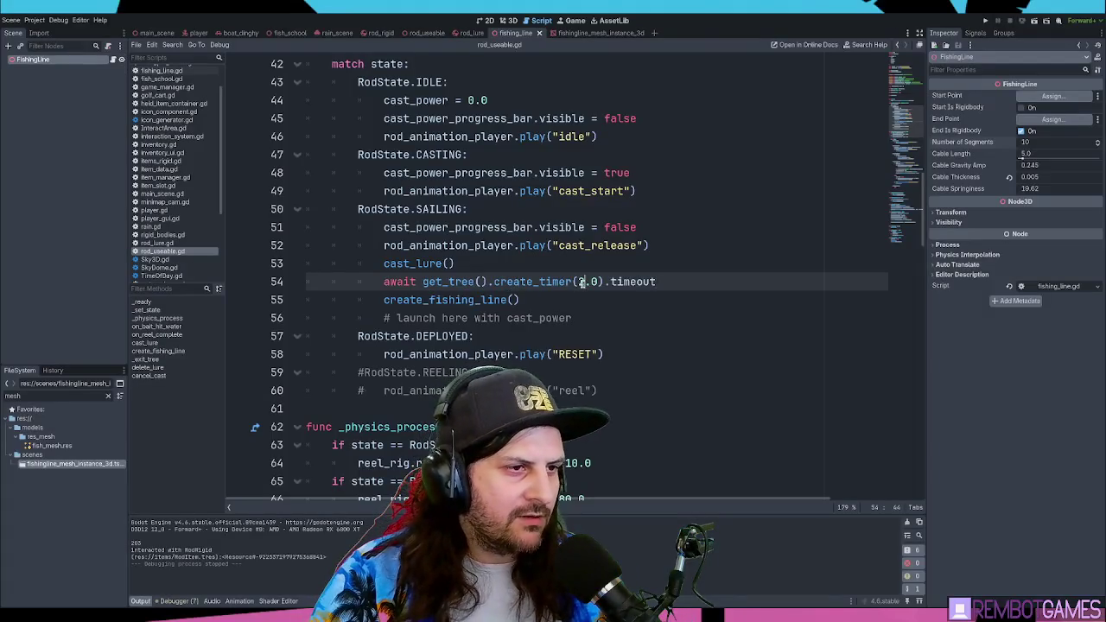
text(1.0).timeout)
click(577, 281)
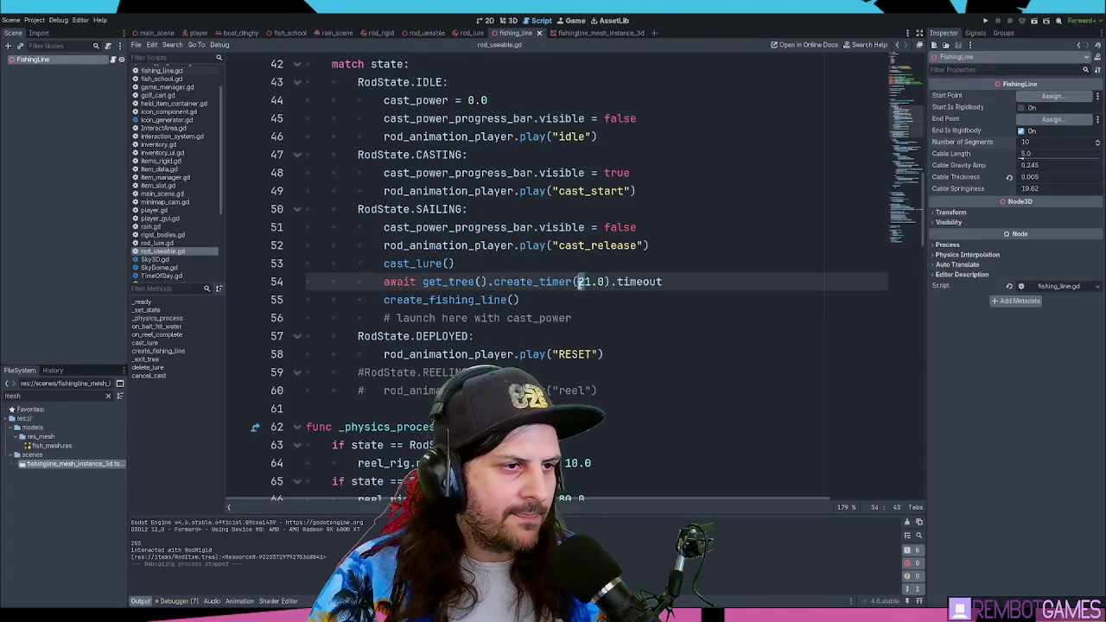
- Shorten the timer wait to 1.0 seconds and run the game
key(Delete)
click(654, 282)
key(F5)
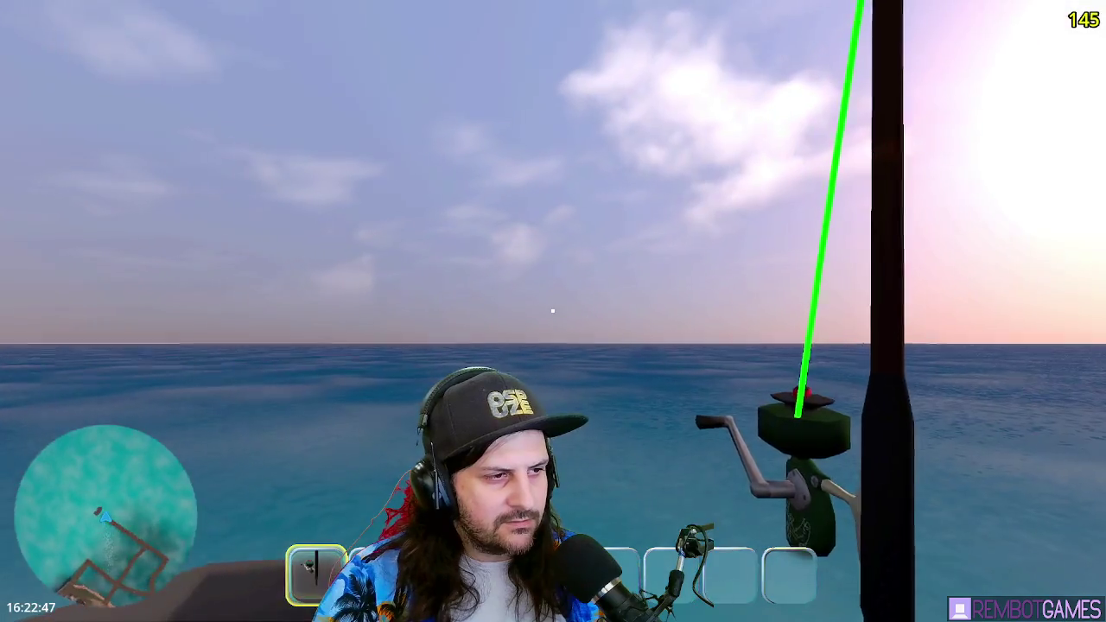
- Charge and release several casts, reel one back in, then stop the game
drag(553, 311, 553, 311)
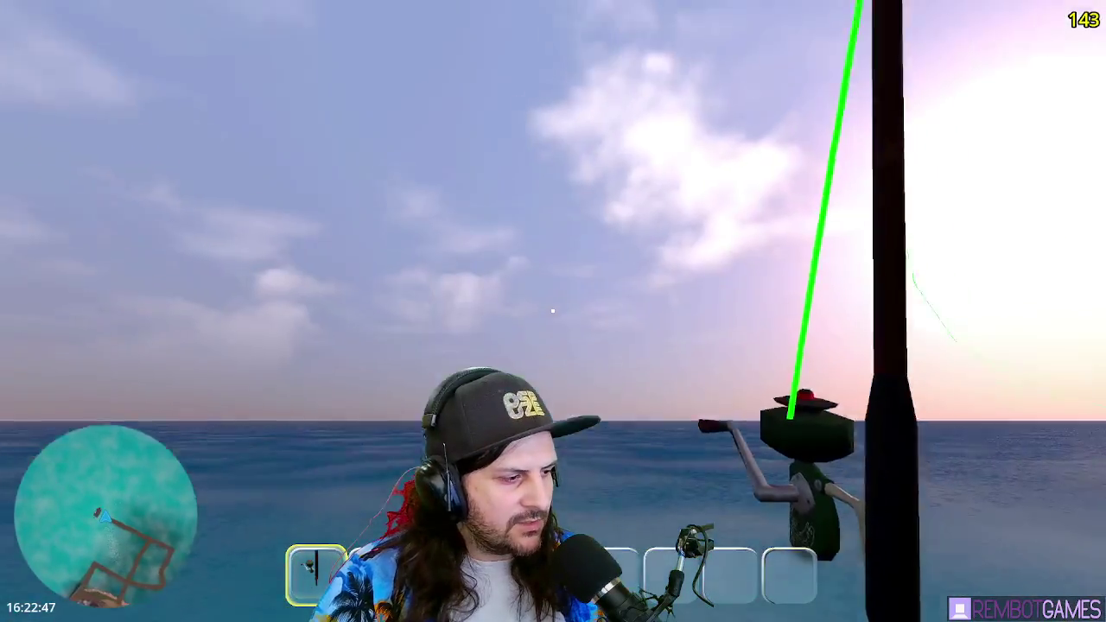
drag(553, 311, 553, 311)
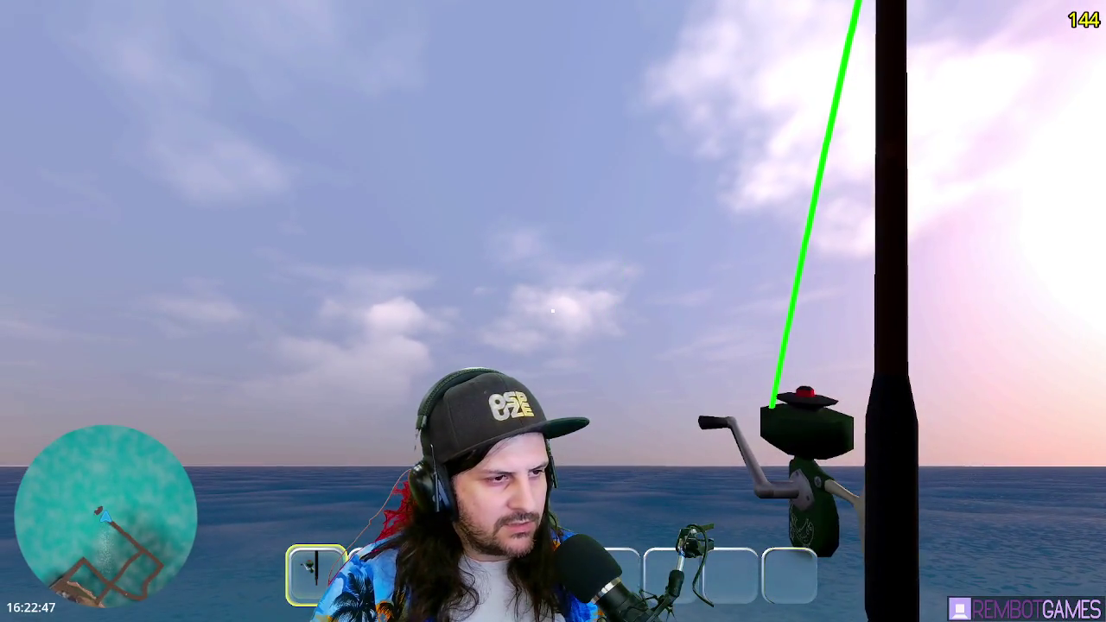
drag(553, 311, 553, 311)
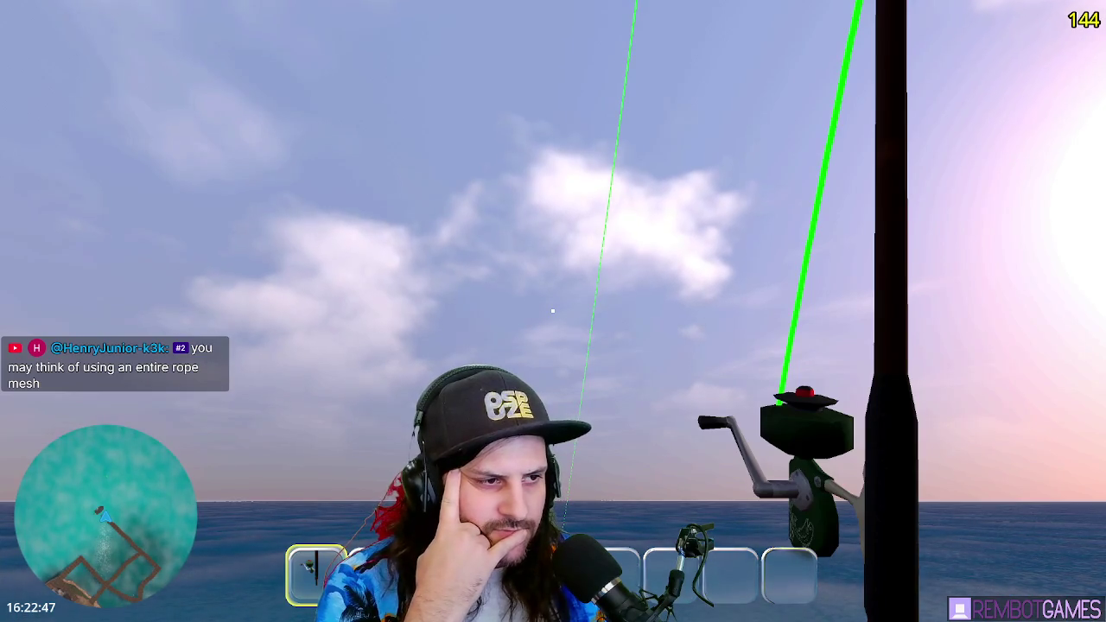
click(553, 310)
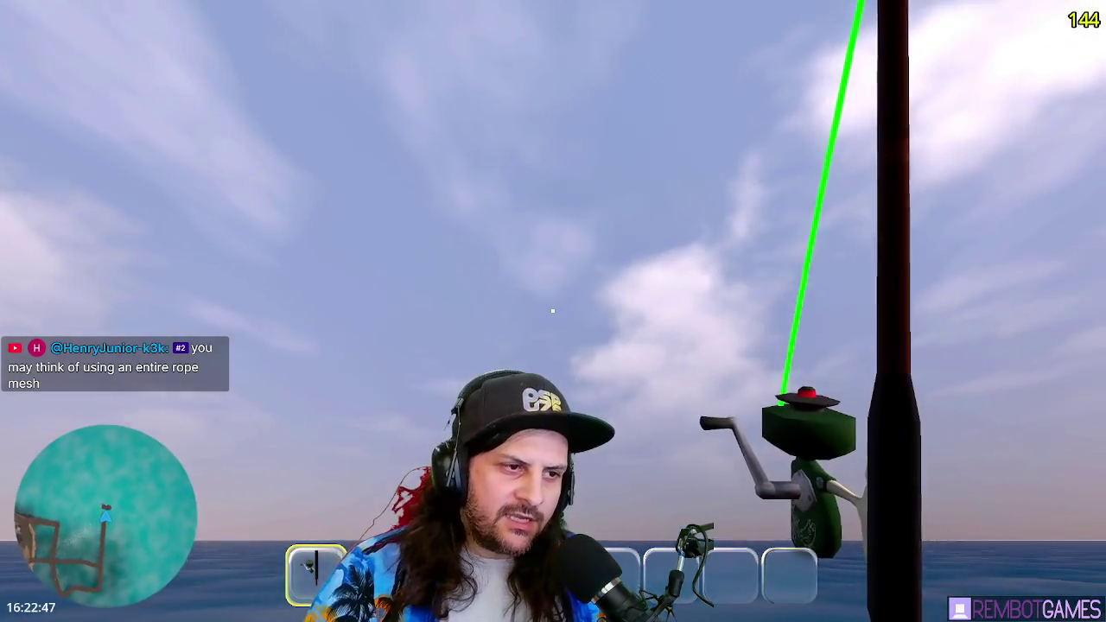
click(552, 310)
drag(552, 310, 552, 310)
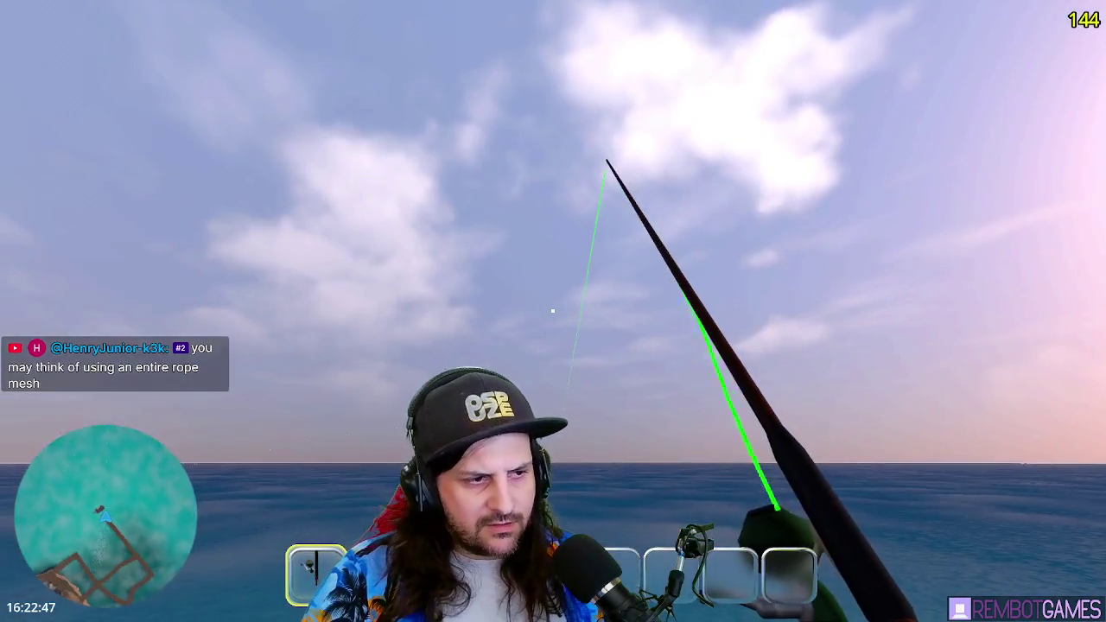
key(F8)
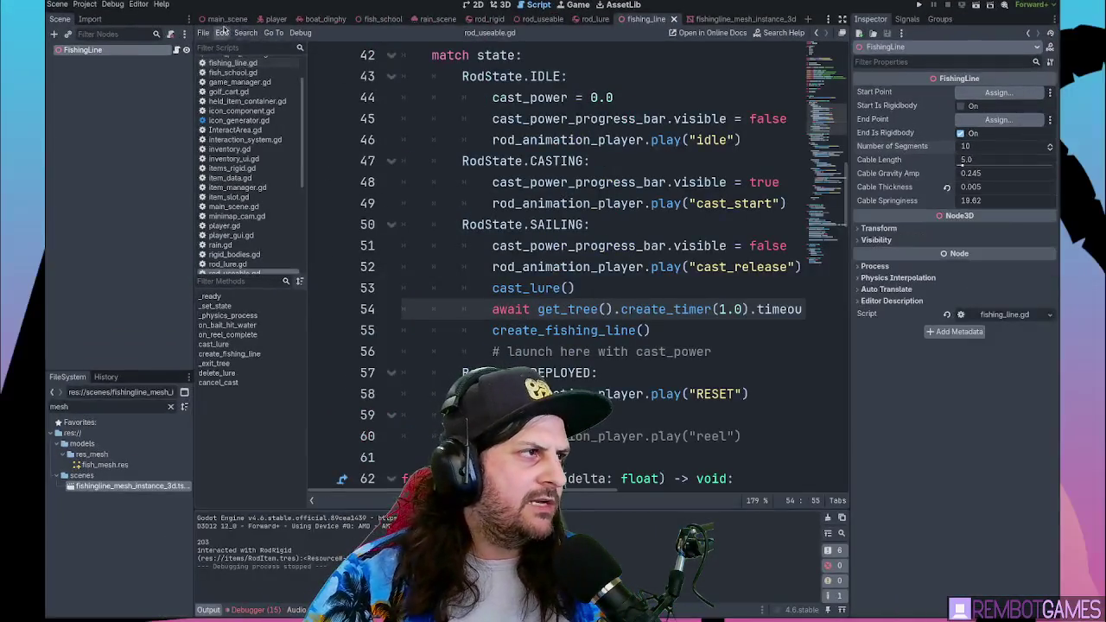
- Show main_scene in the 3D view from straight above
click(227, 18)
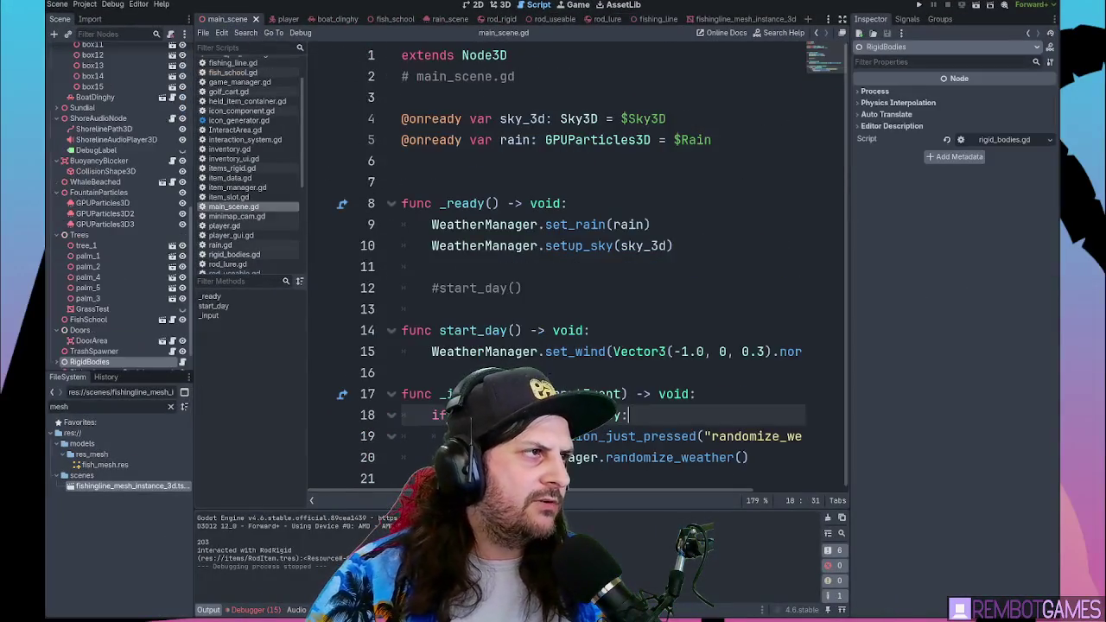
click(508, 21)
key(KP_7)
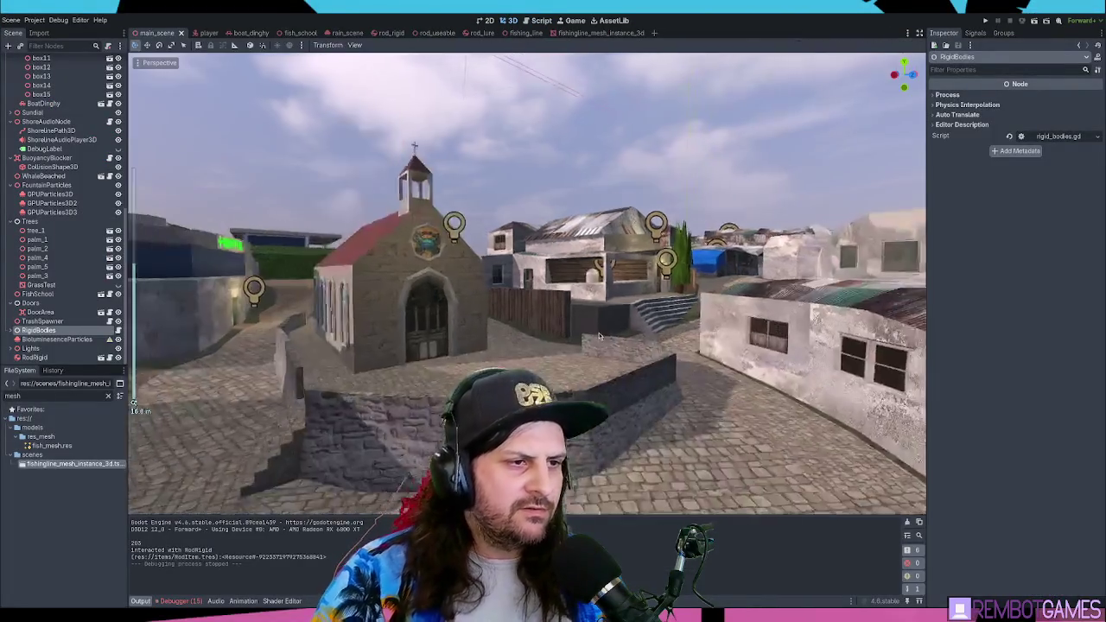
- Zoom to frame the island and docks, then paste the screenshot into the Paint diagram
scroll(364, 481, down, 5)
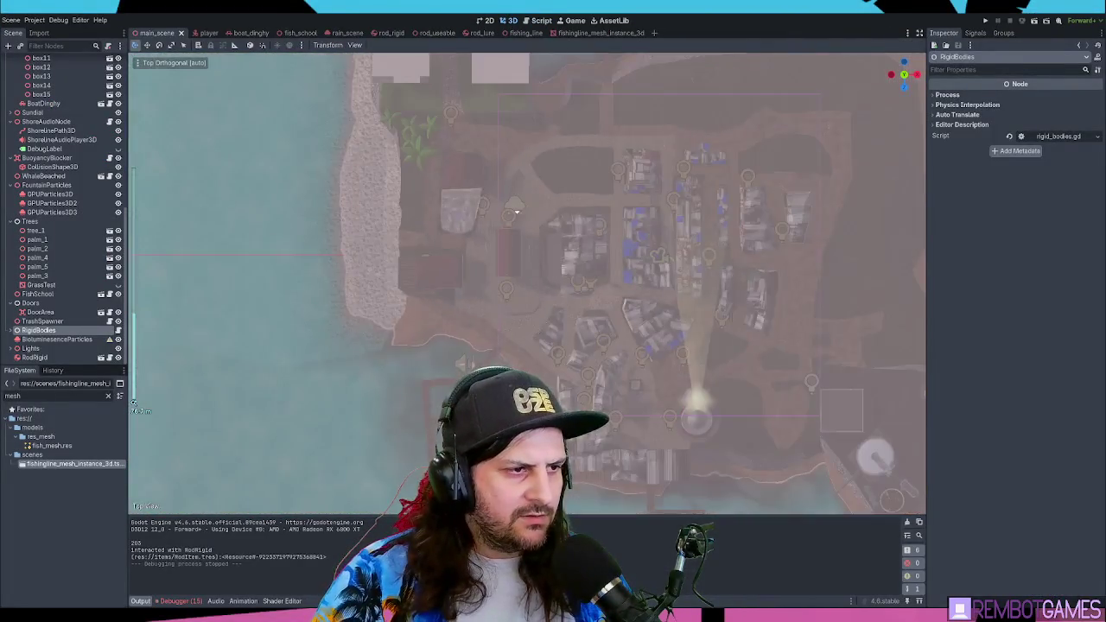
scroll(363, 481, up, 4)
scroll(364, 482, down, 1)
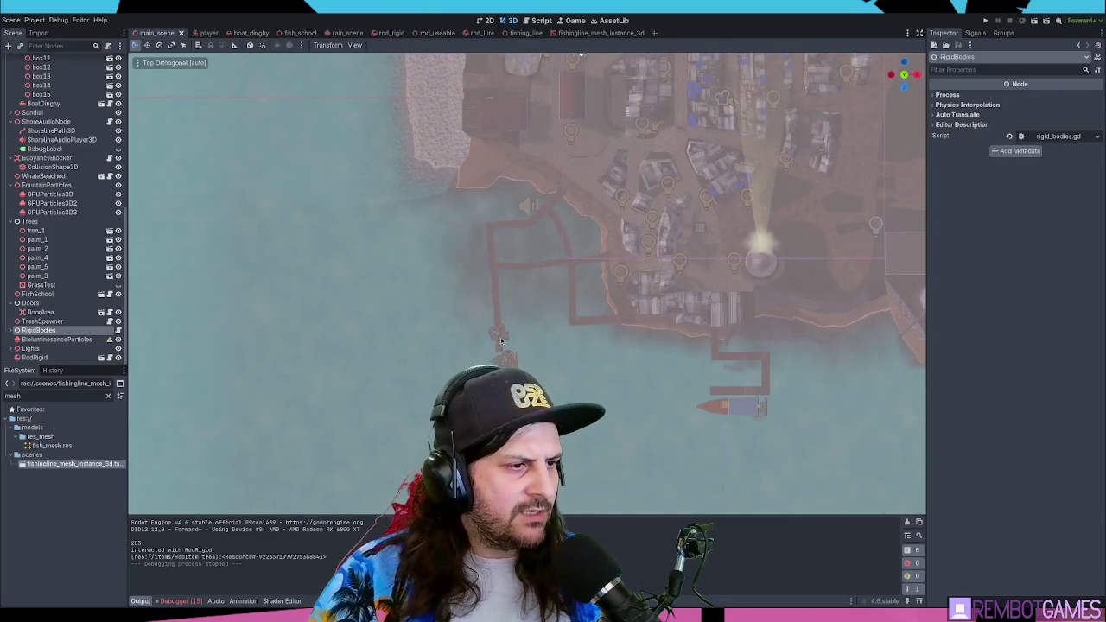
scroll(436, 376, down, 2)
scroll(436, 376, up, 2)
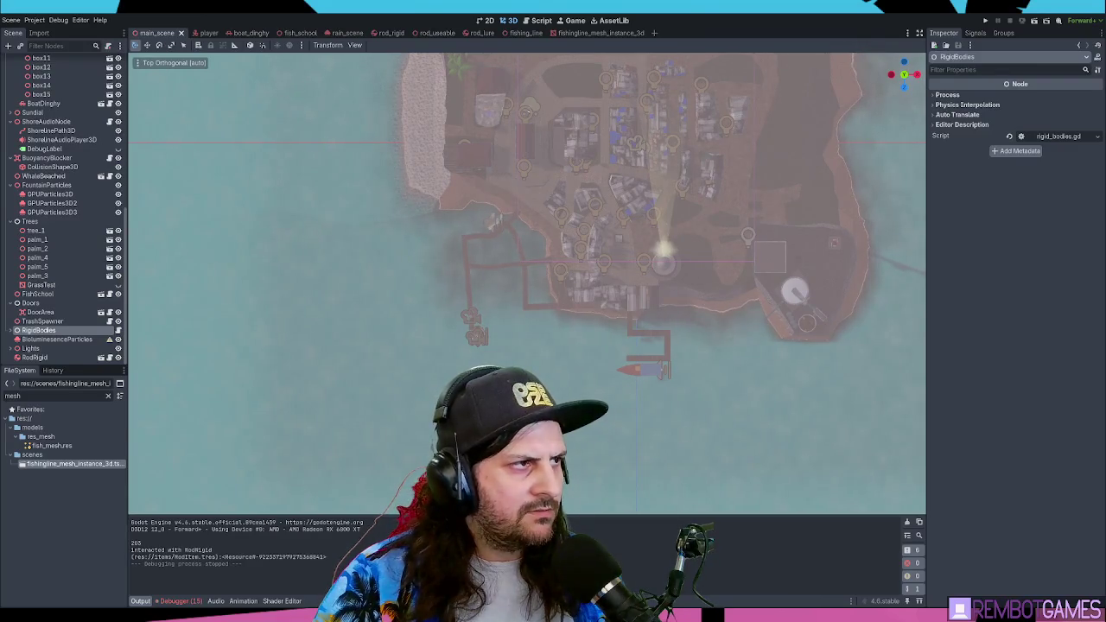
key(alt+Tab)
key(ctrl+v)
- Position the pasted top-down island map further right on the diagram
mouse_move(385, 196)
mouse_down()
mouse_move(702, 266)
mouse_move(724, 204)
mouse_up()
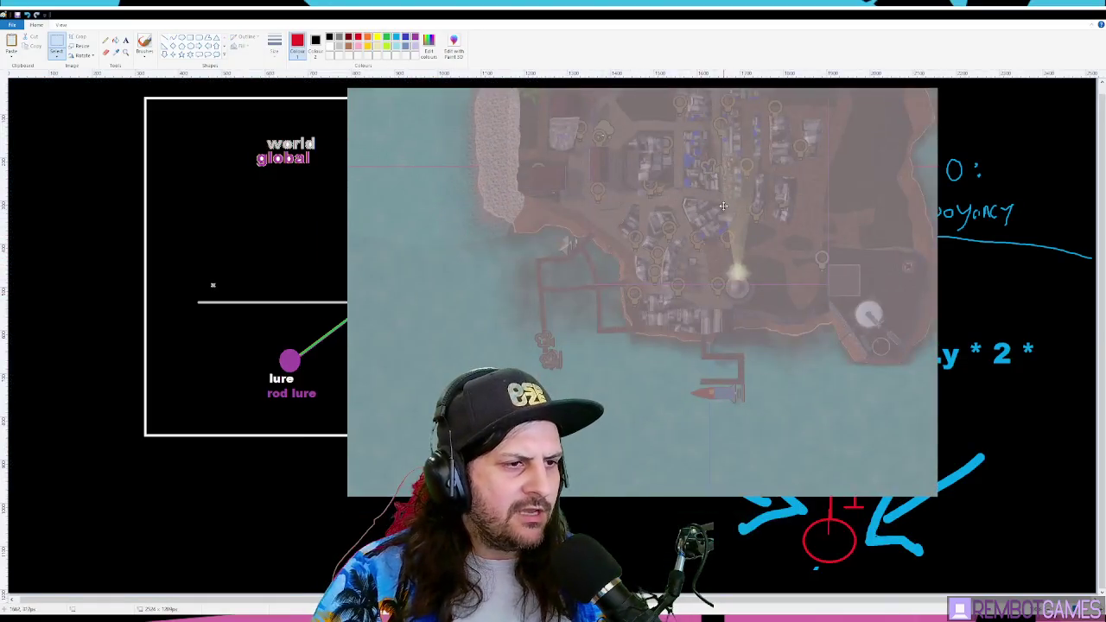
click(163, 42)
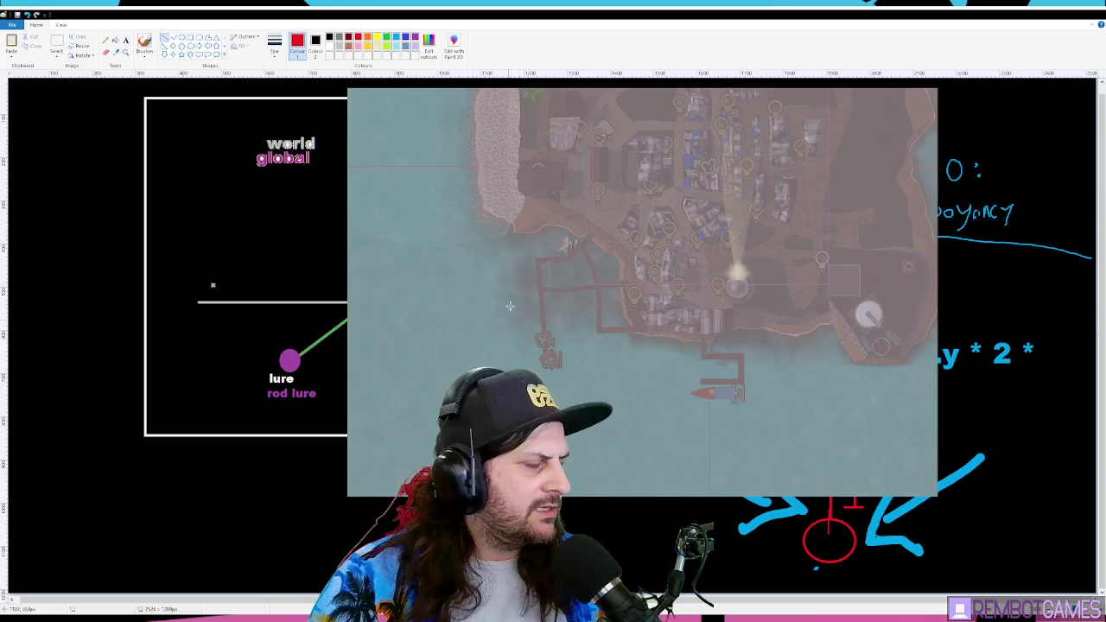
drag(563, 315, 517, 424)
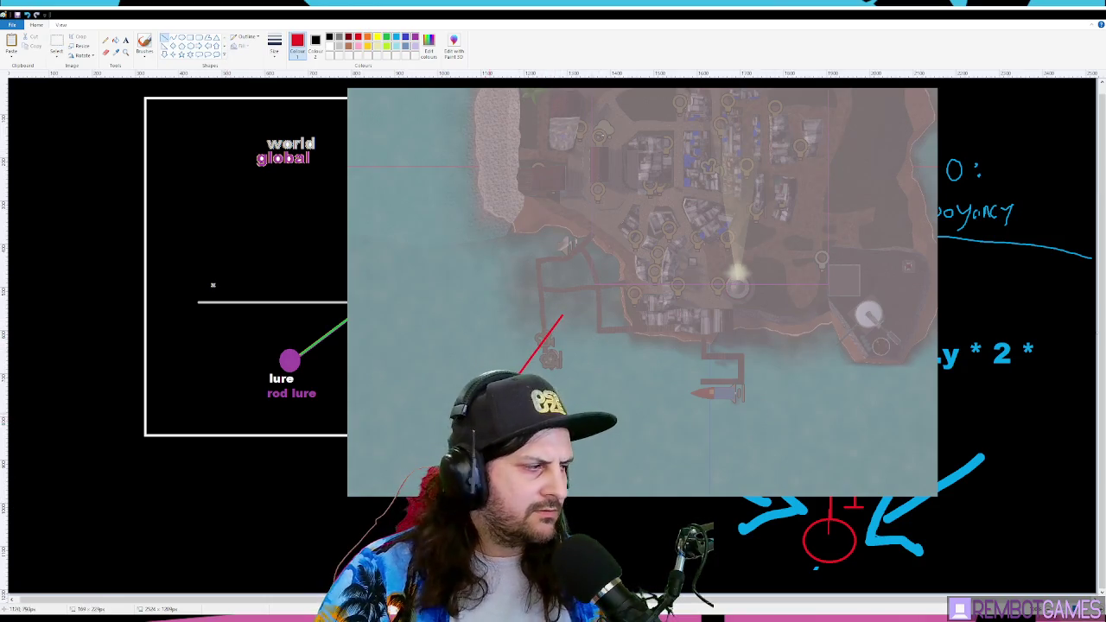
key(ctrl+z)
mouse_move(600, 293)
mouse_down()
mouse_move(265, 279)
mouse_move(746, 297)
mouse_move(761, 282)
mouse_up()
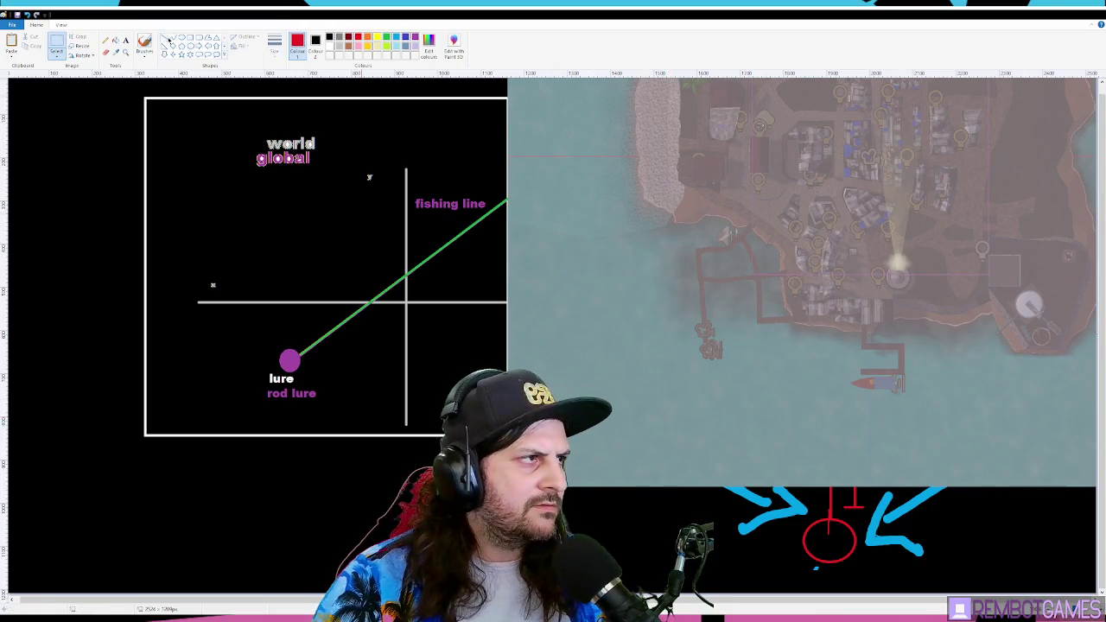
- Draw a red arrow pointing down-left from the pier, then minimize Paint
click(166, 39)
drag(750, 289, 657, 410)
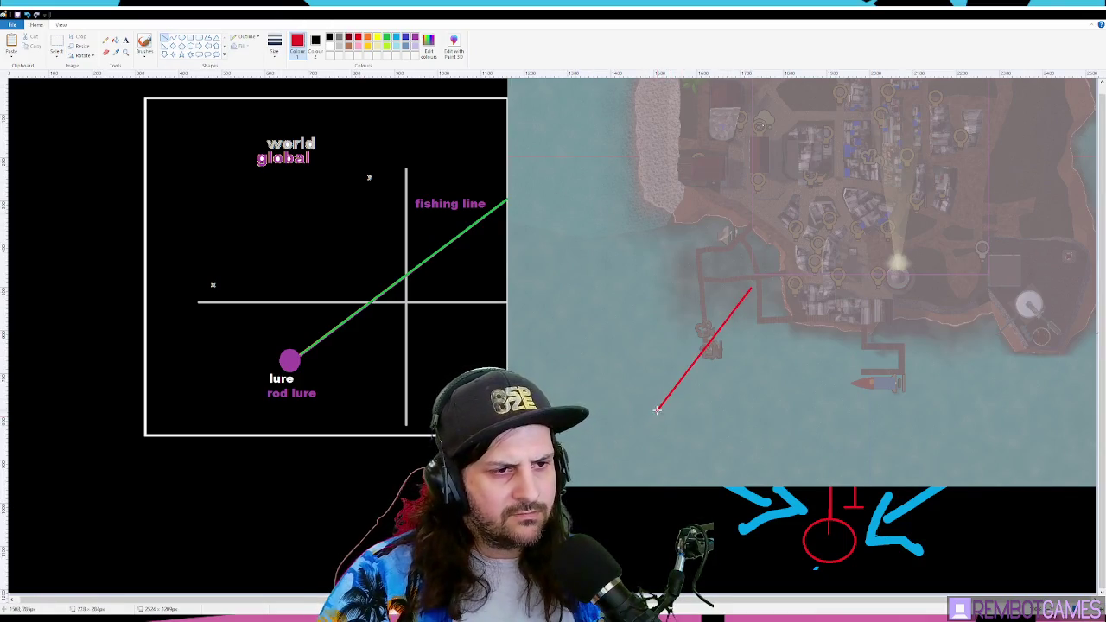
drag(651, 356, 655, 414)
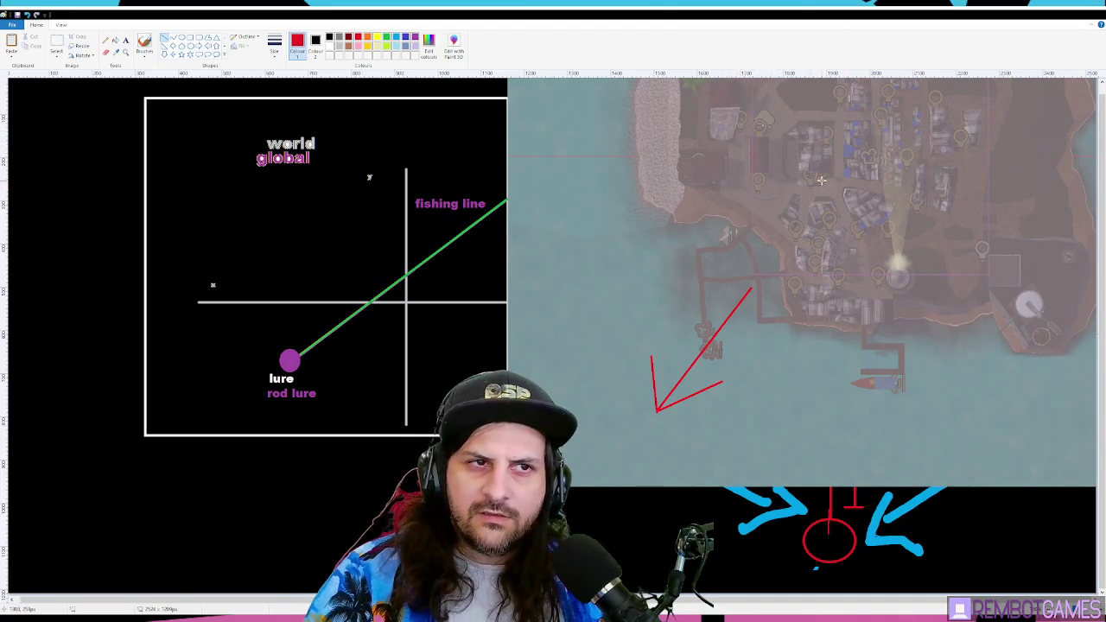
scroll(821, 180, up, 1)
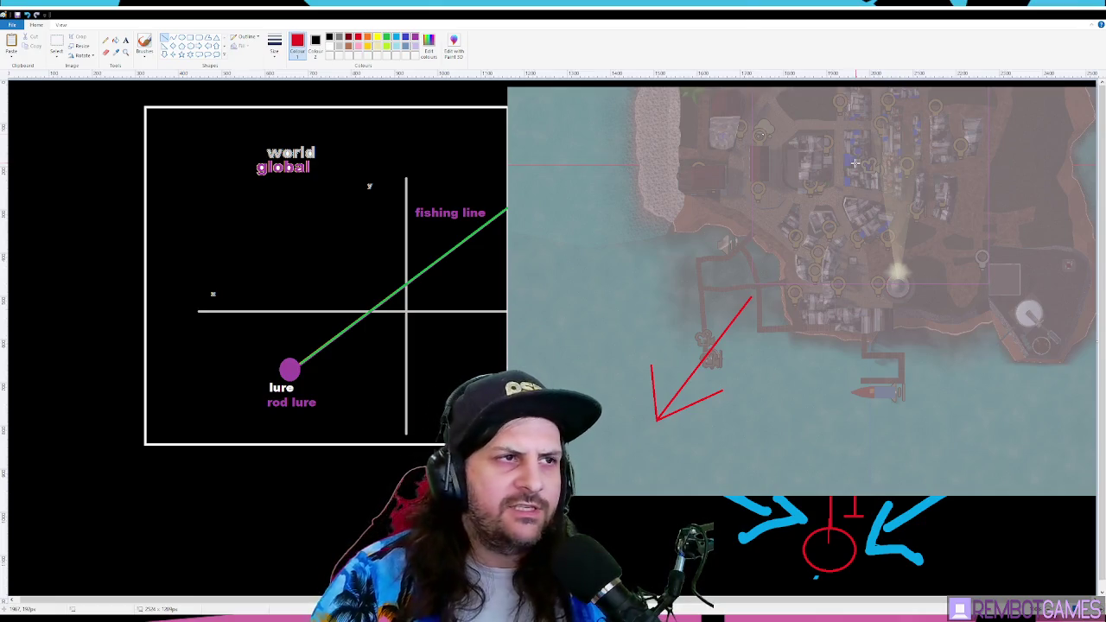
click(1056, 18)
mouse_move(533, 233)
mouse_down()
mouse_move(640, 278)
mouse_move(544, 224)
mouse_up()
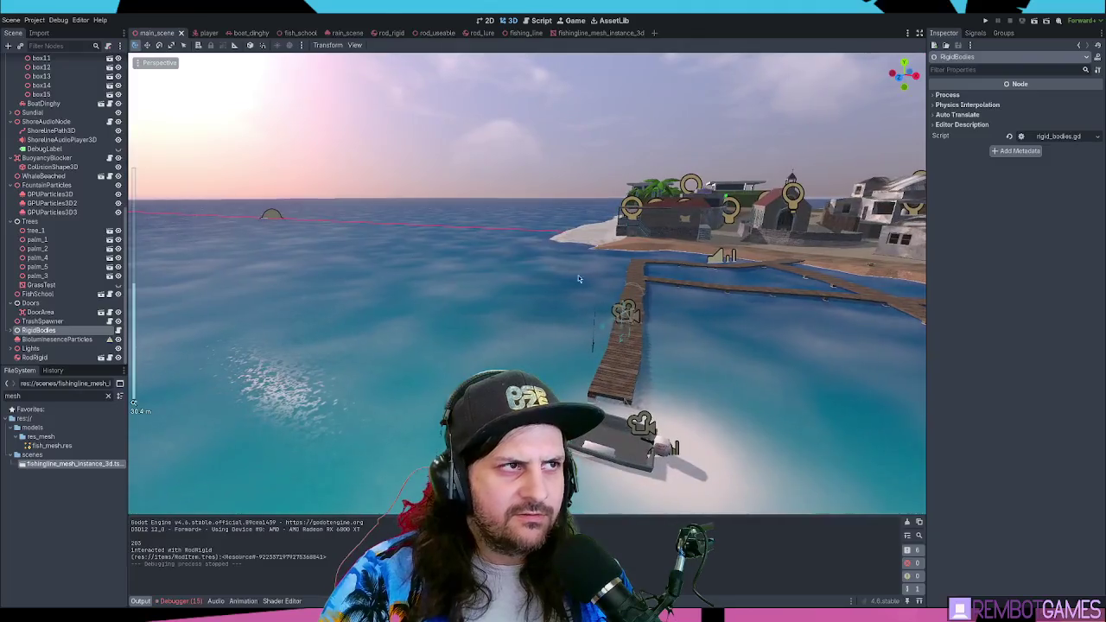
- Comment out the 1.0-second timer await on line 54 of rod_useable.gd, then jump to create_fishing_line()
click(534, 20)
click(567, 318)
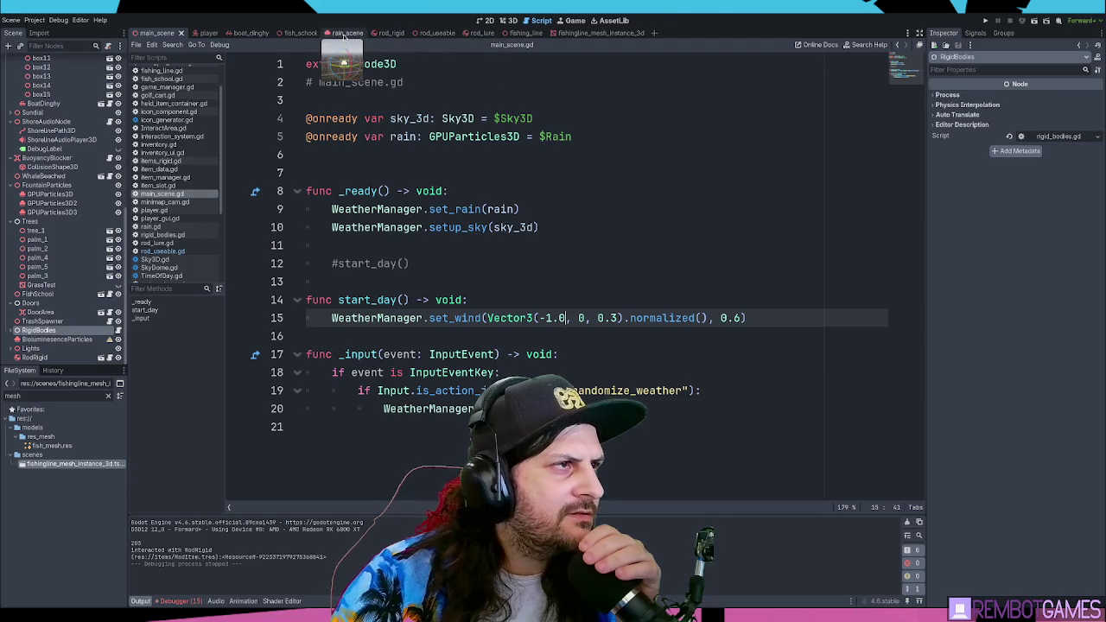
click(437, 33)
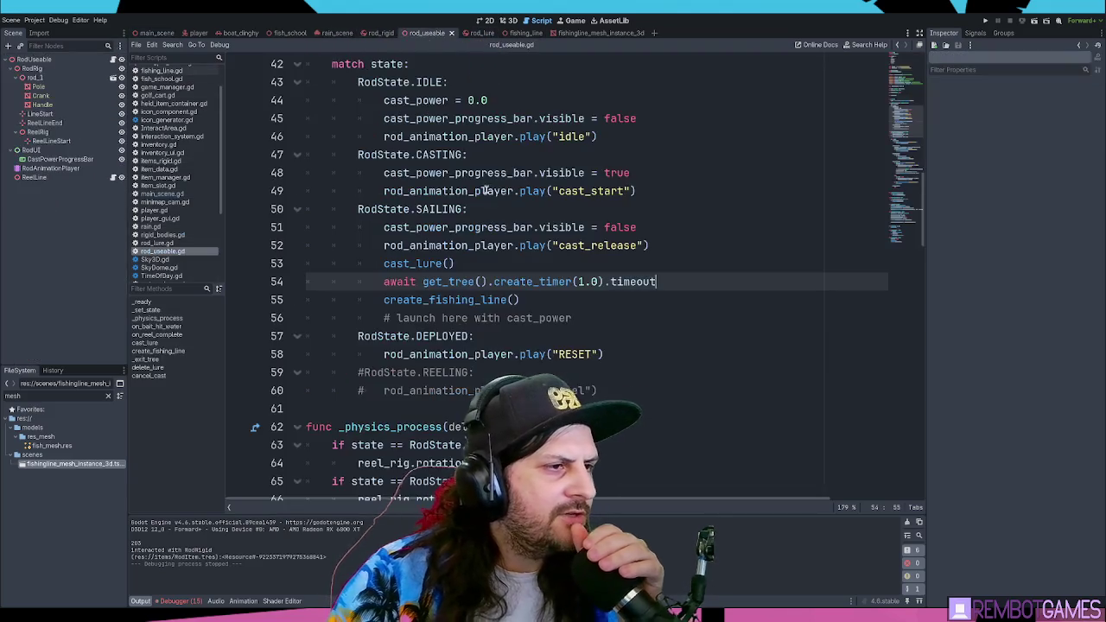
click(546, 292)
key(ctrl+k)
click(524, 300)
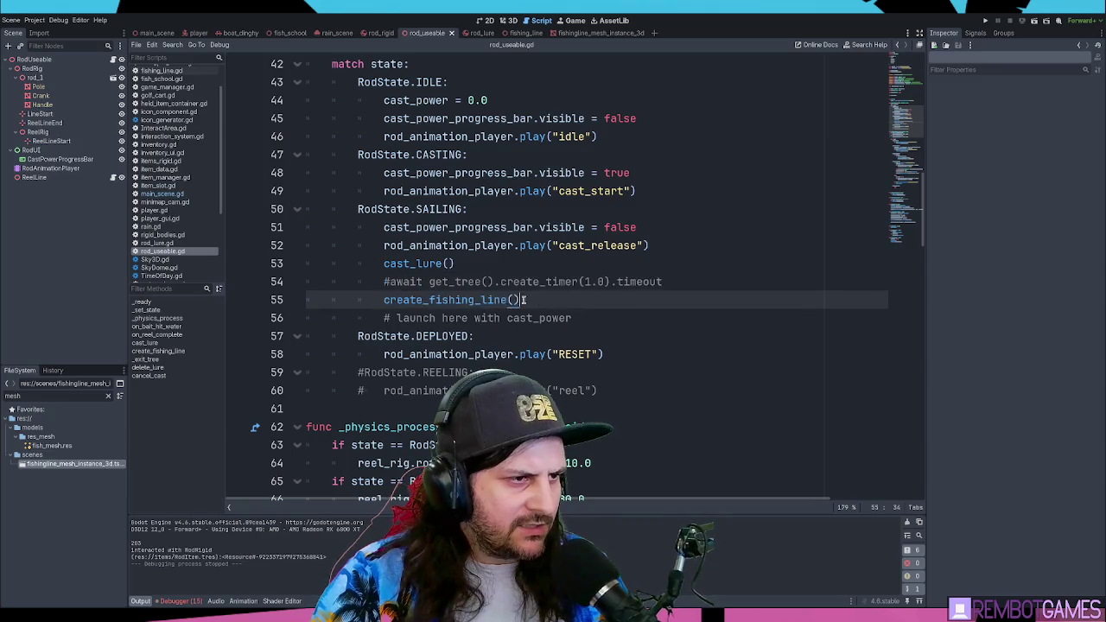
ctrl+click(445, 300)
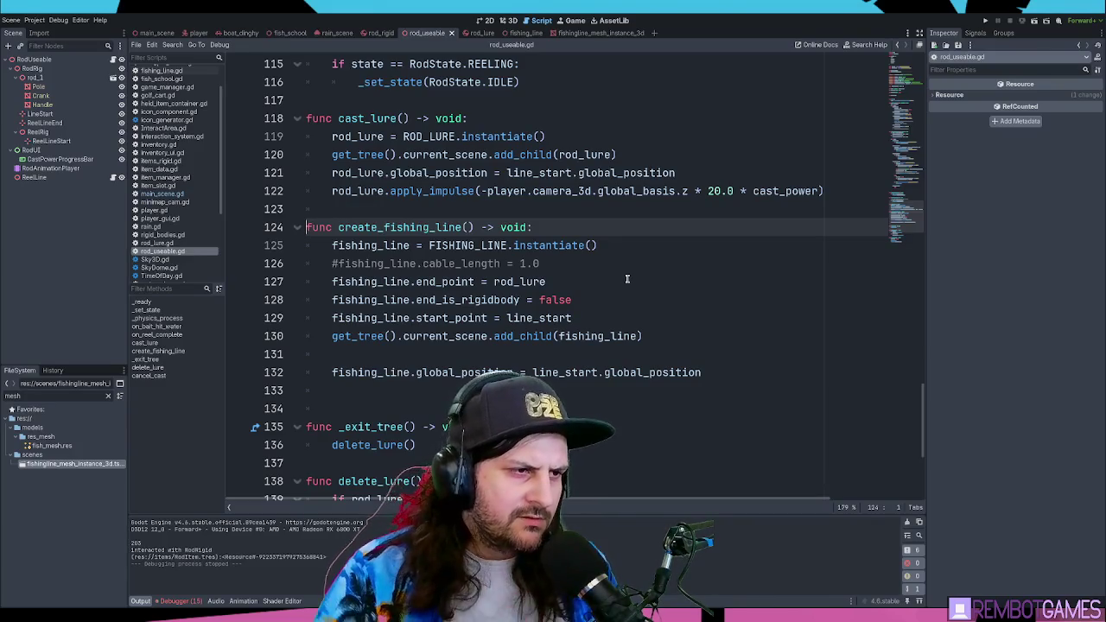
- Move the end_is_rigidbody line above end_point in create_fishing_line()
key(Down)
key(Down)
key(Down)
key(alt+Up)
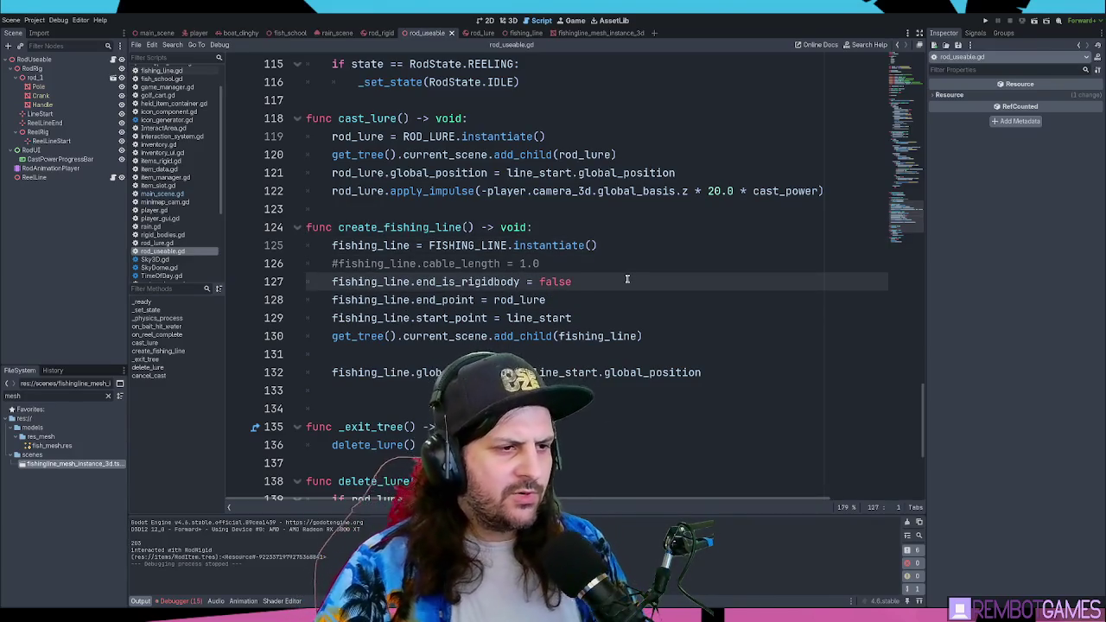
click(603, 322)
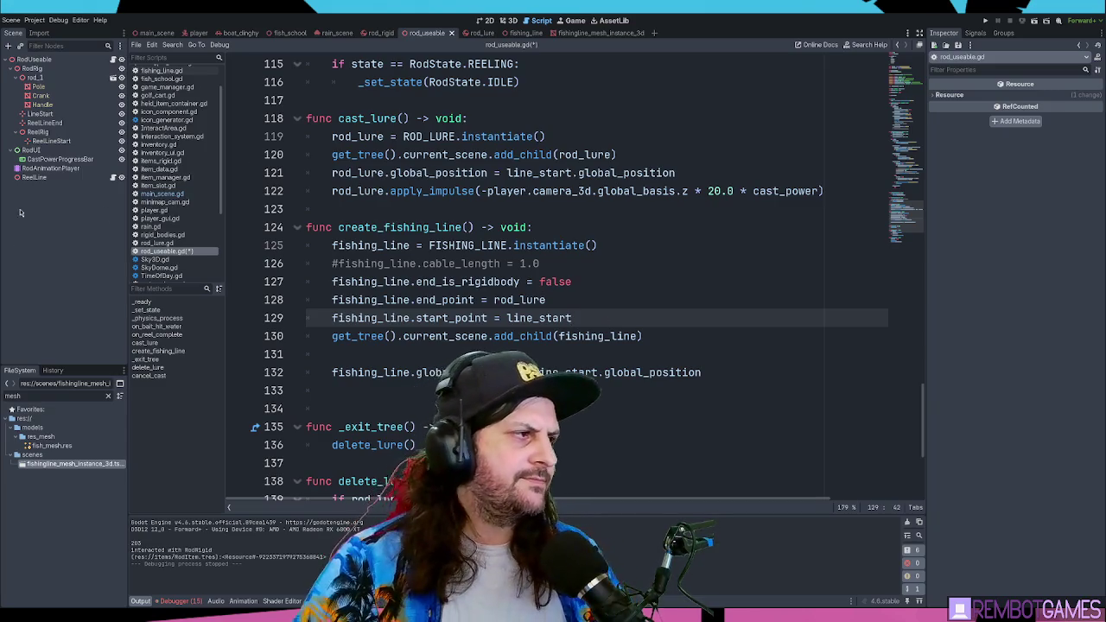
- Enable Top Level in the LineStart node's Transform properties
click(40, 113)
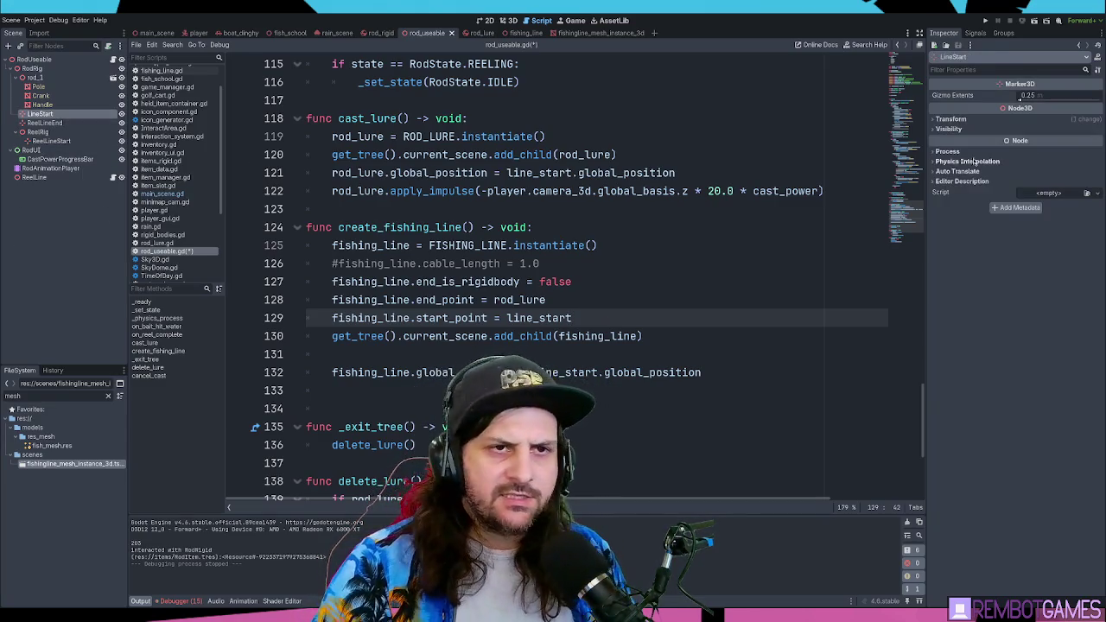
click(953, 121)
click(1025, 221)
click(700, 173)
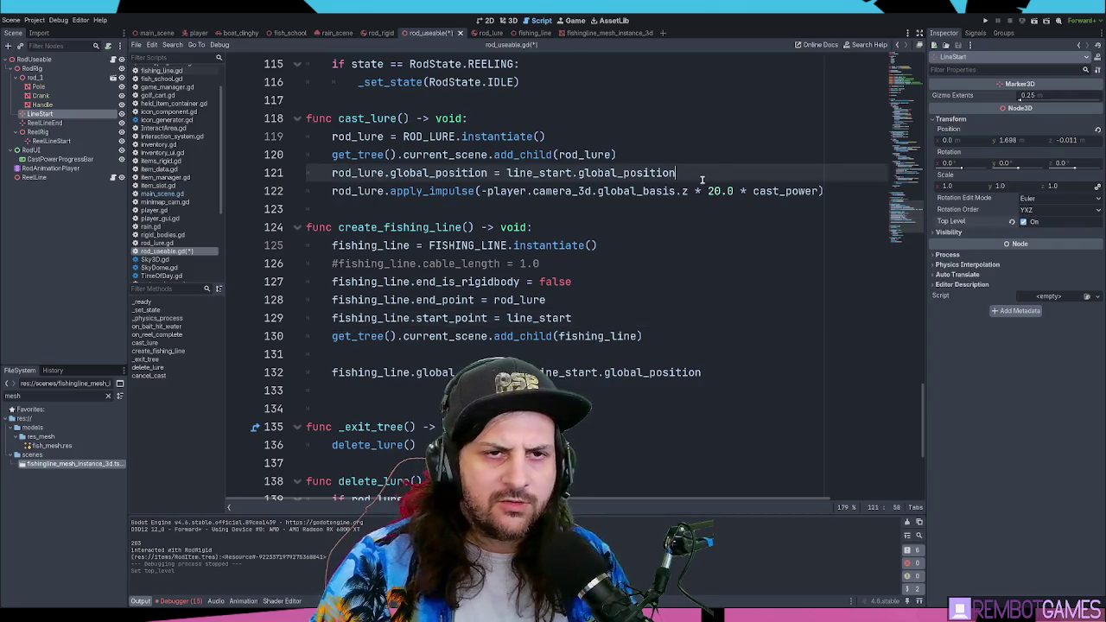
- Run the game, make a test cast with the rod, then stop it
key(F5)
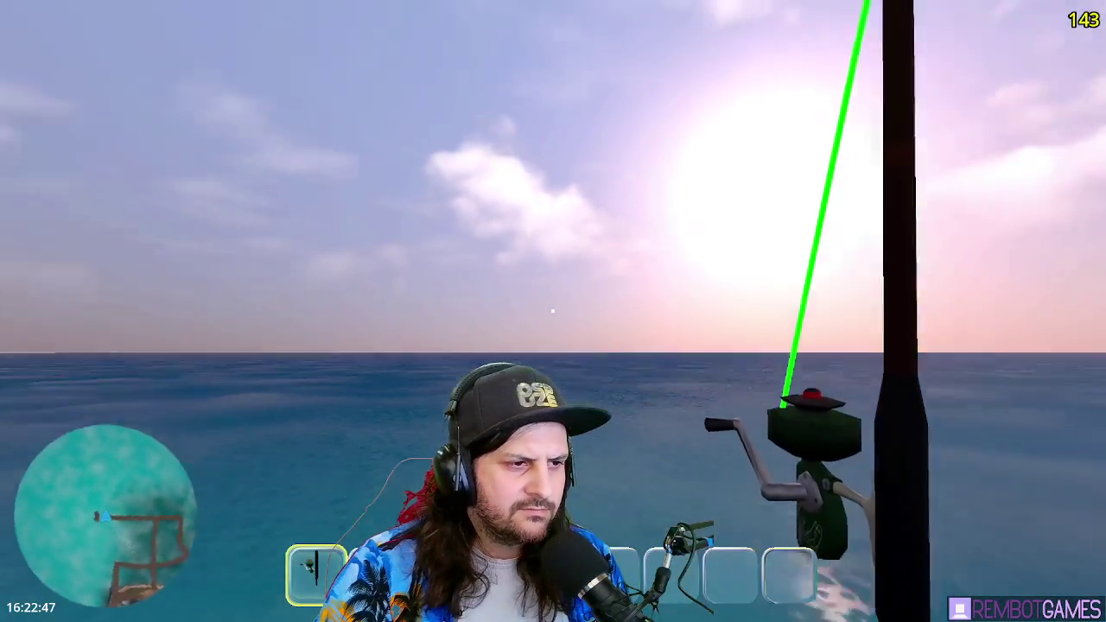
click(553, 311)
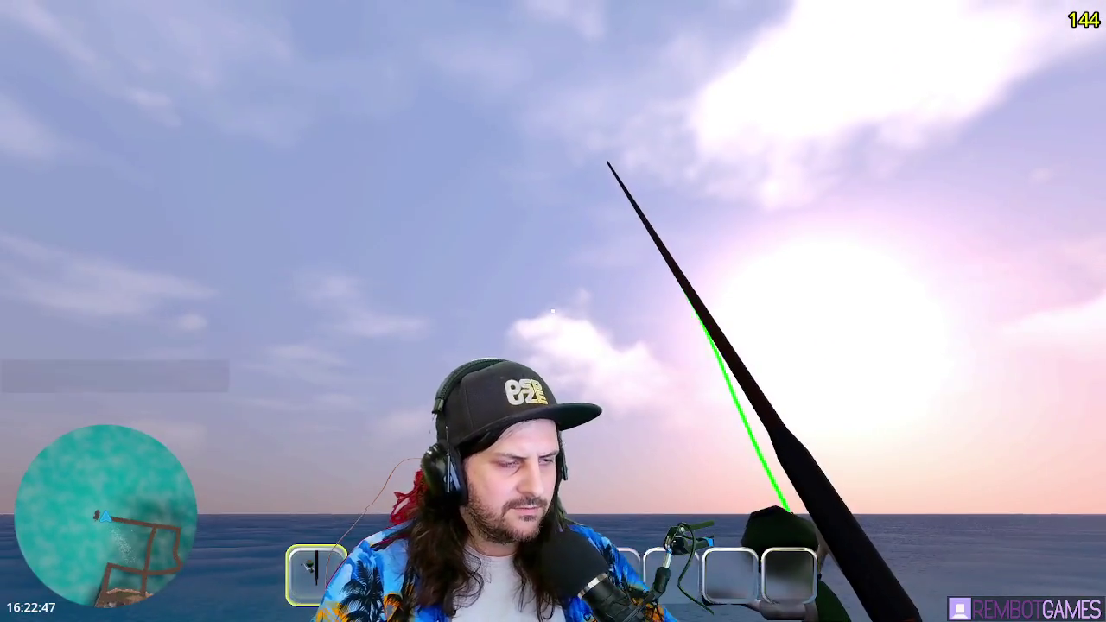
key(F8)
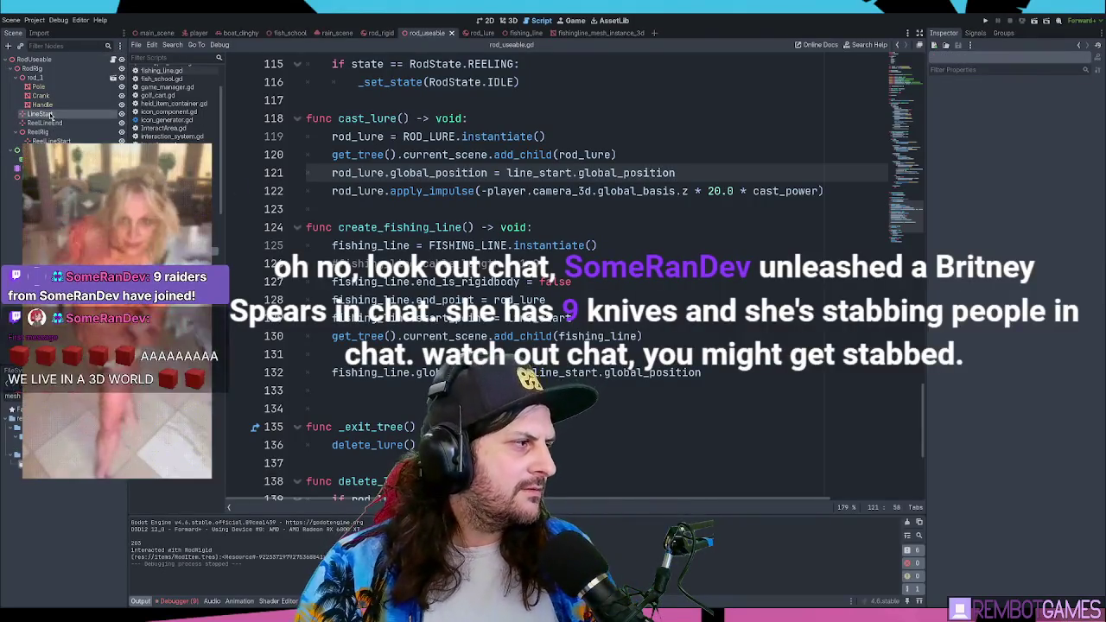
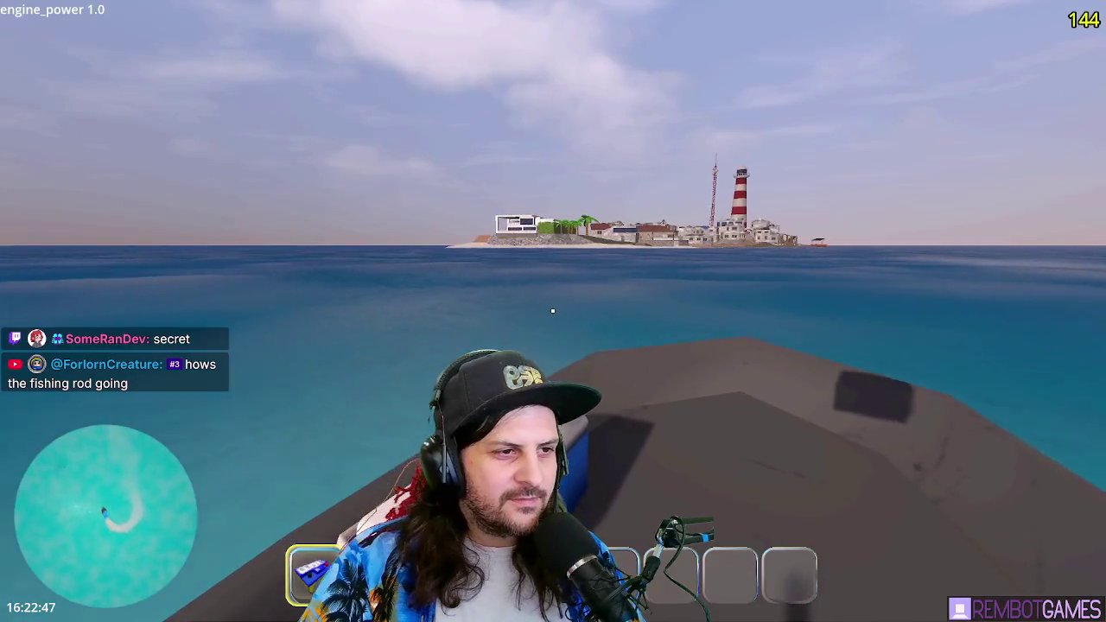
- Throttle the boat out over the fish, grab the floating yellow crate and toss it overboard
key(w)
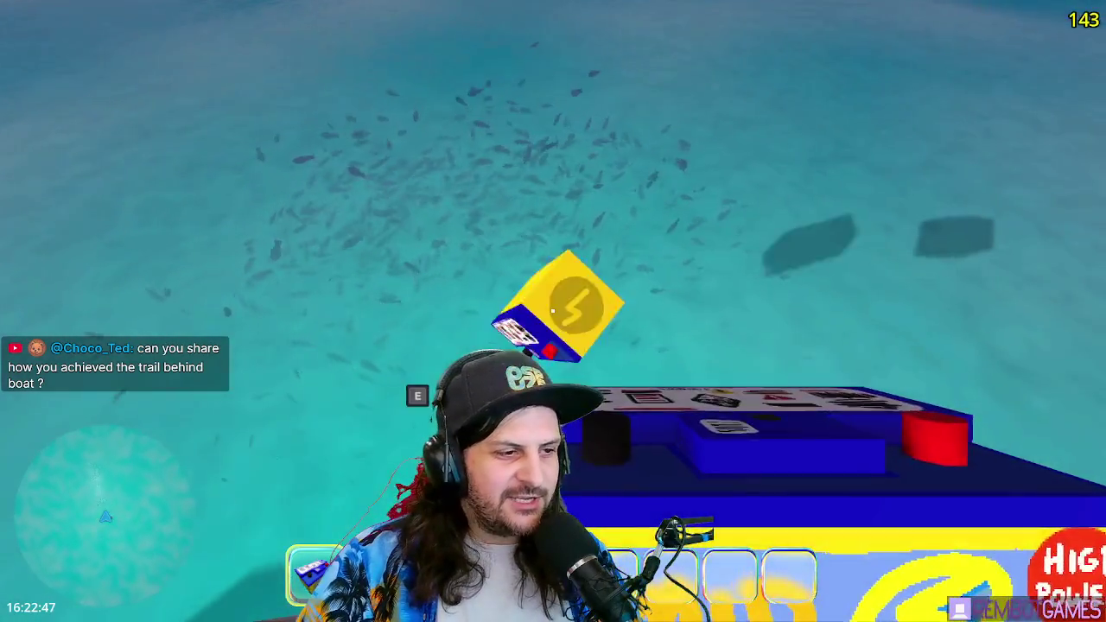
key(e)
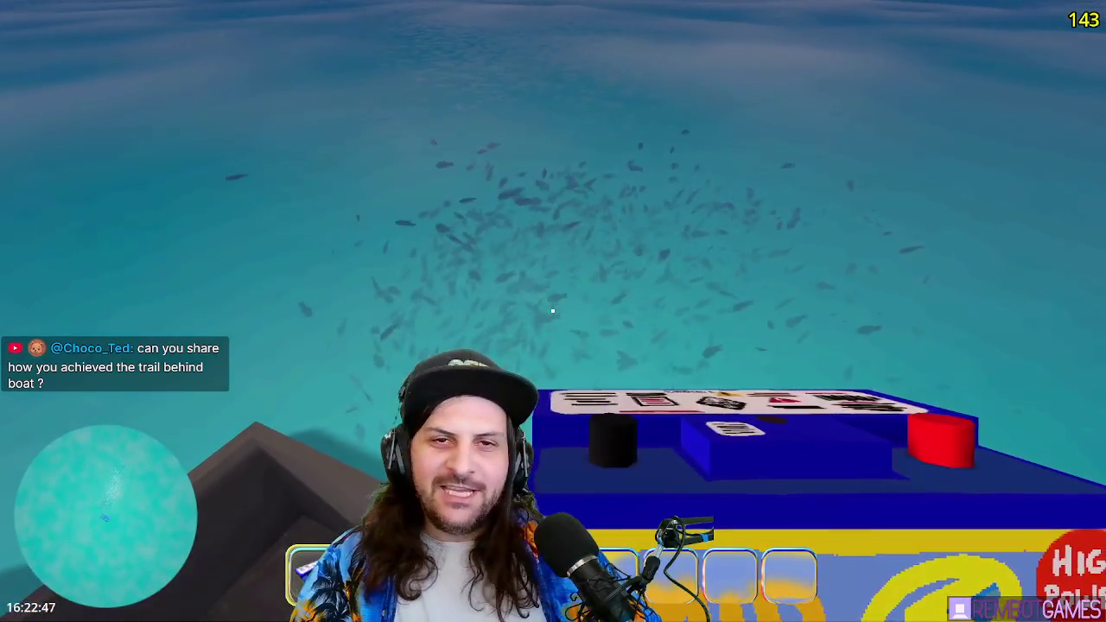
click(553, 311)
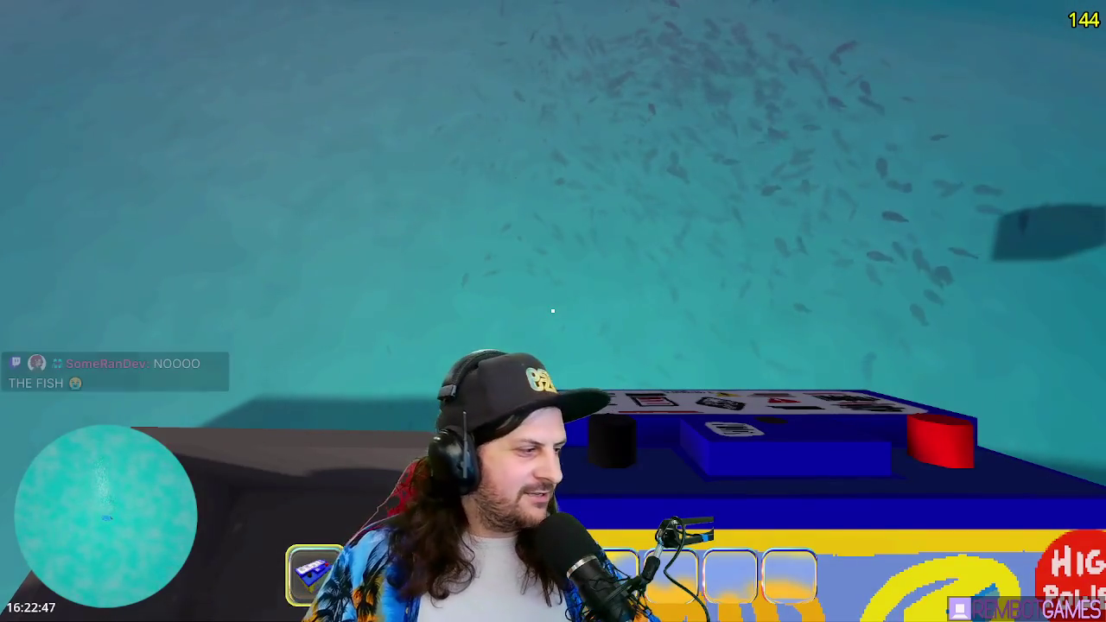
- Throw a second crate into the water, pick one back up, and scroll the hotbar
click(554, 311)
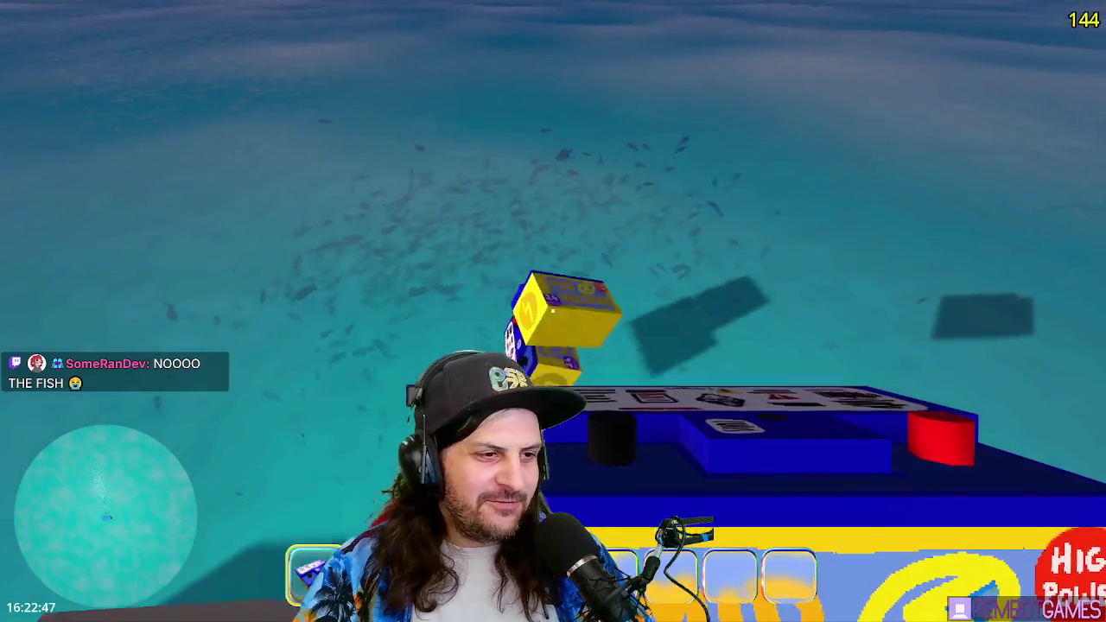
click(553, 311)
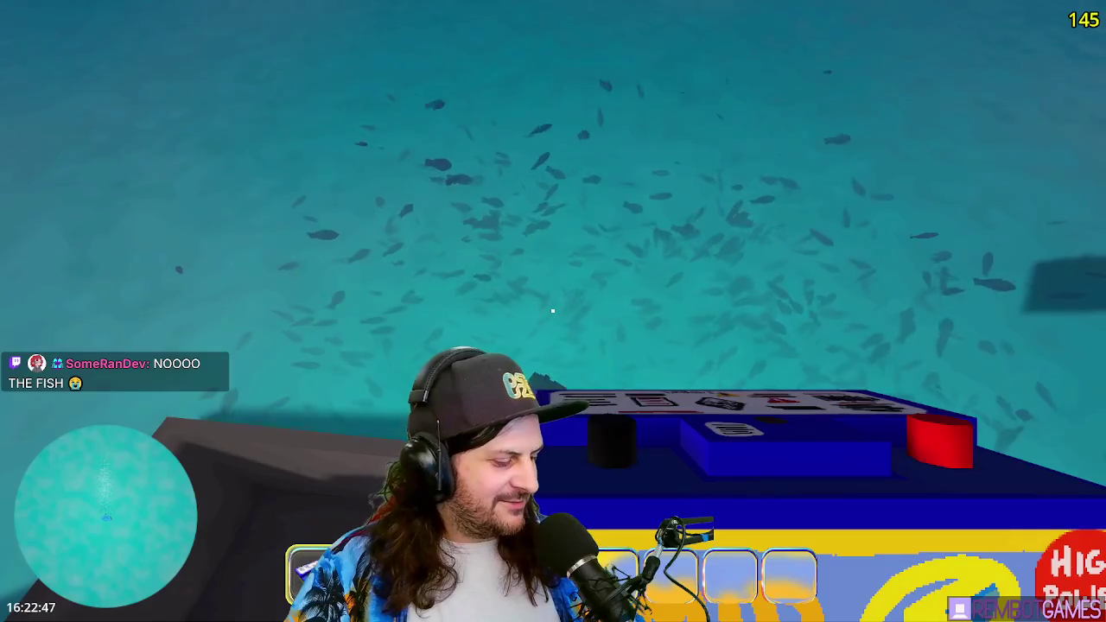
scroll(553, 311, up, 2)
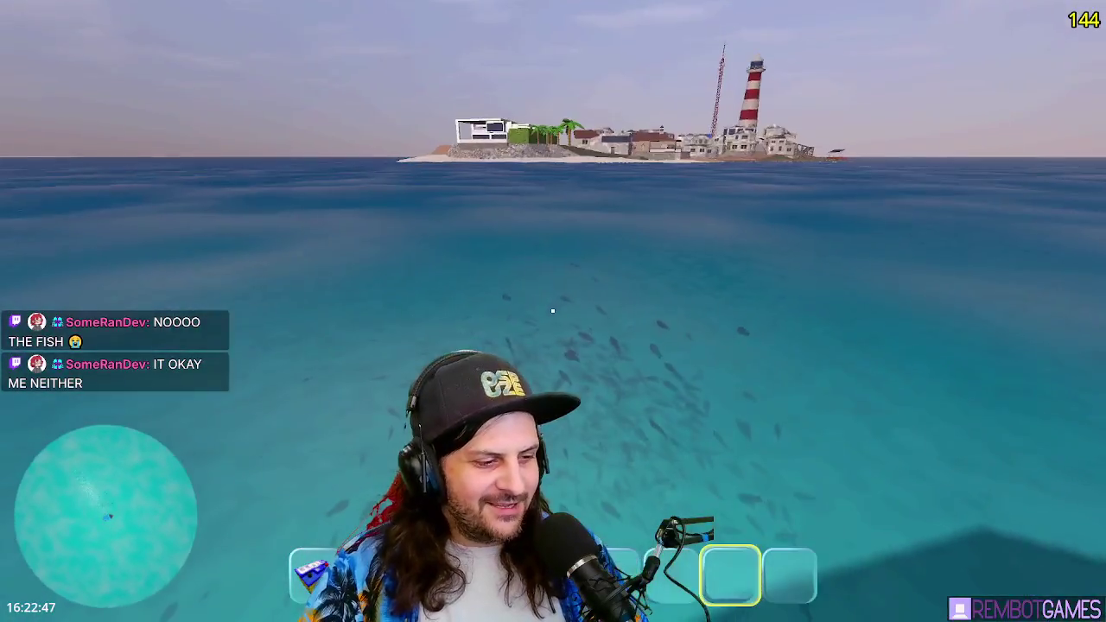
scroll(553, 312, up, 2)
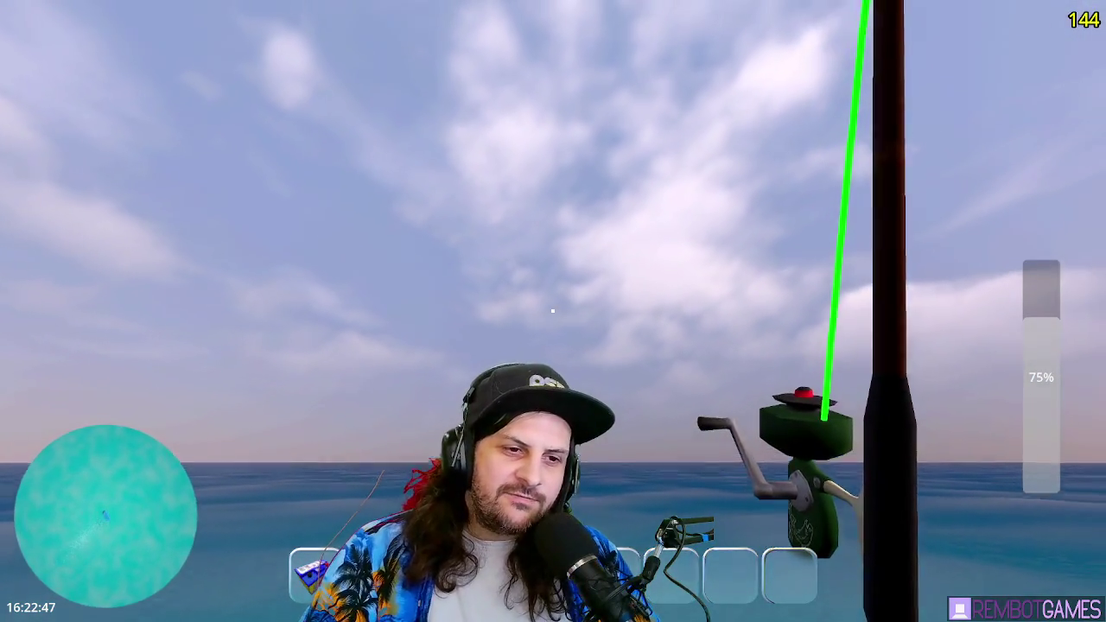
- Charge a fishing-rod cast, then stop the running game with F8
drag(553, 311, 553, 311)
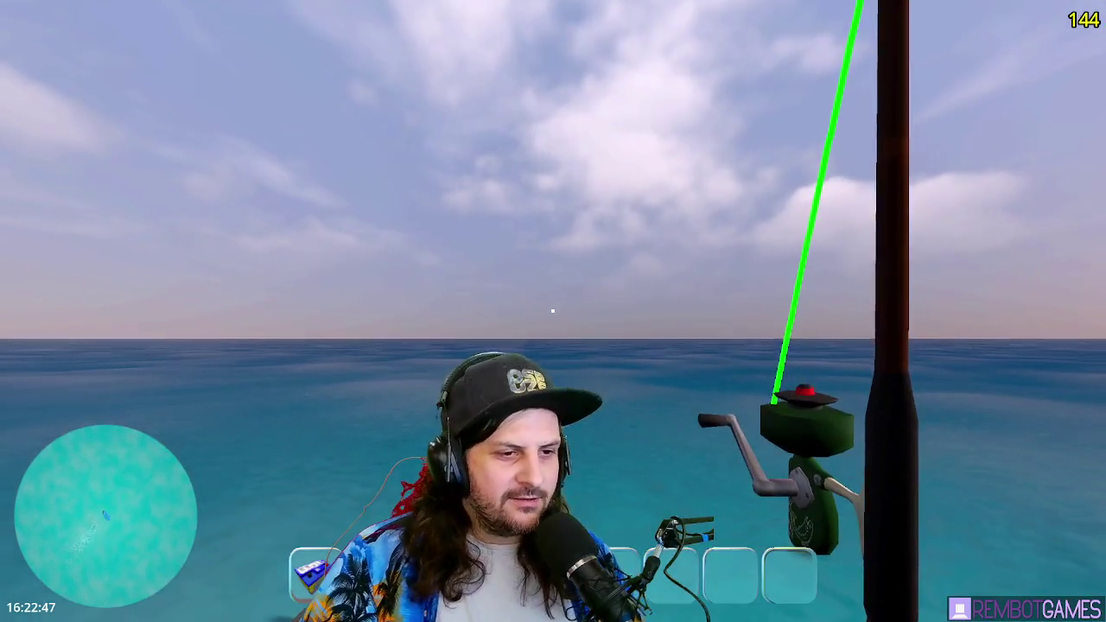
key(F8)
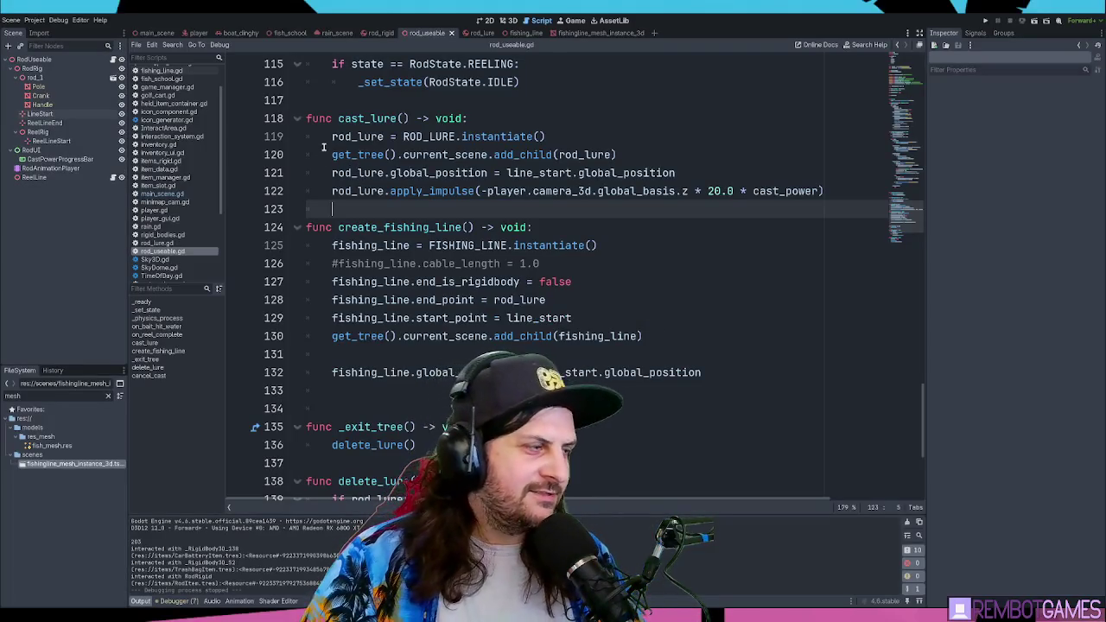
- Select the LineStart node, save rod_useable, and place the cursor at the end of line 124
click(46, 114)
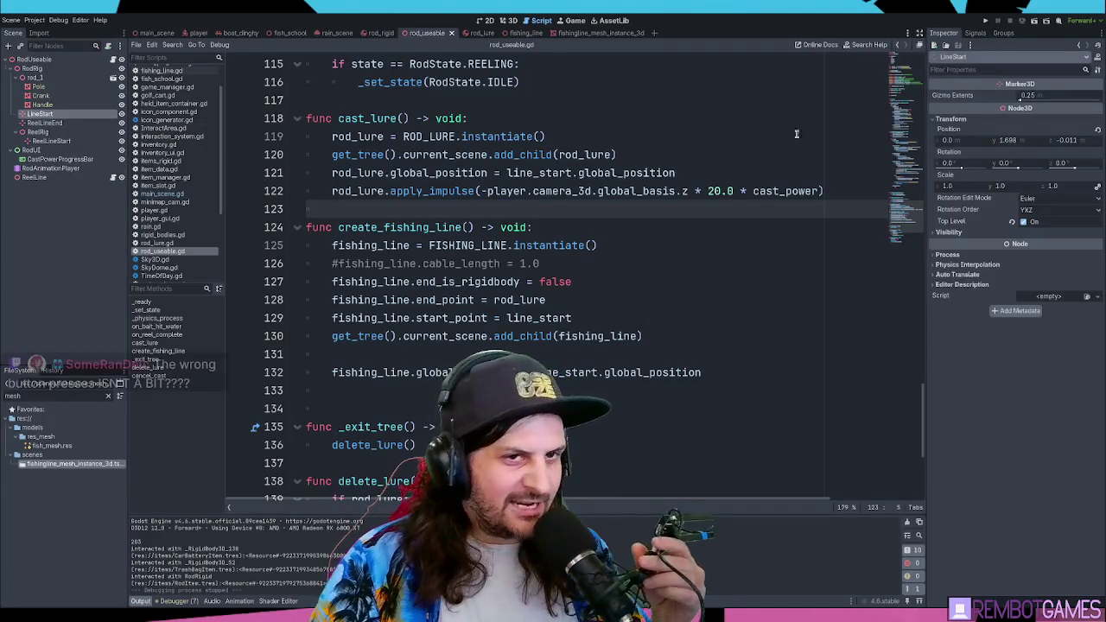
key(ctrl+s)
click(644, 231)
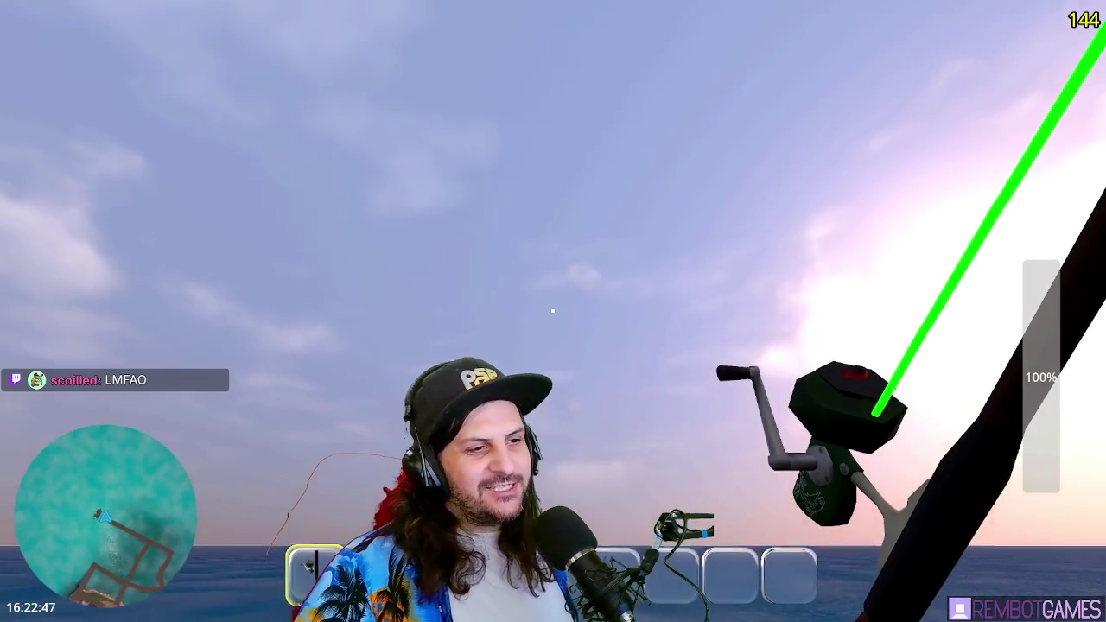
- Cast the line out, start charging another cast, then switch to the water bottle in slot 2
click(553, 310)
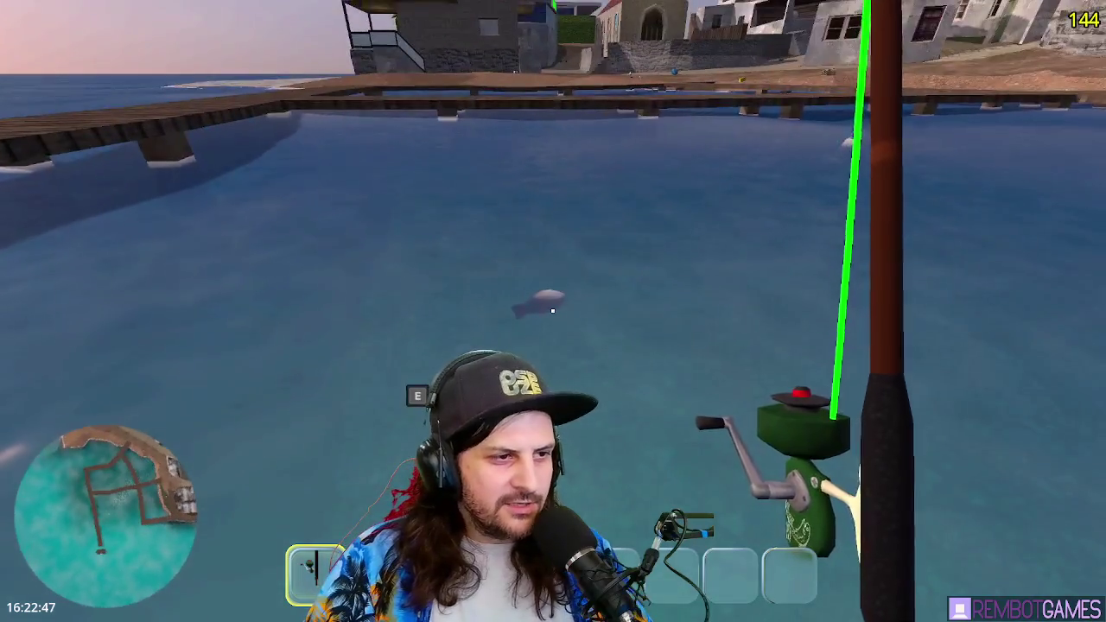
click(553, 311)
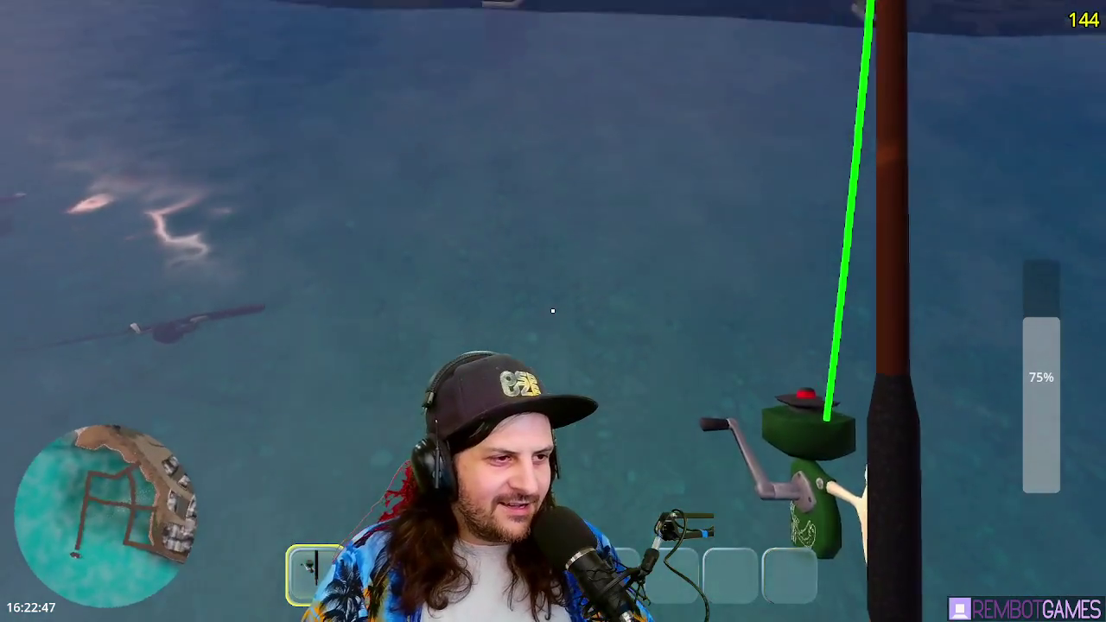
key(2)
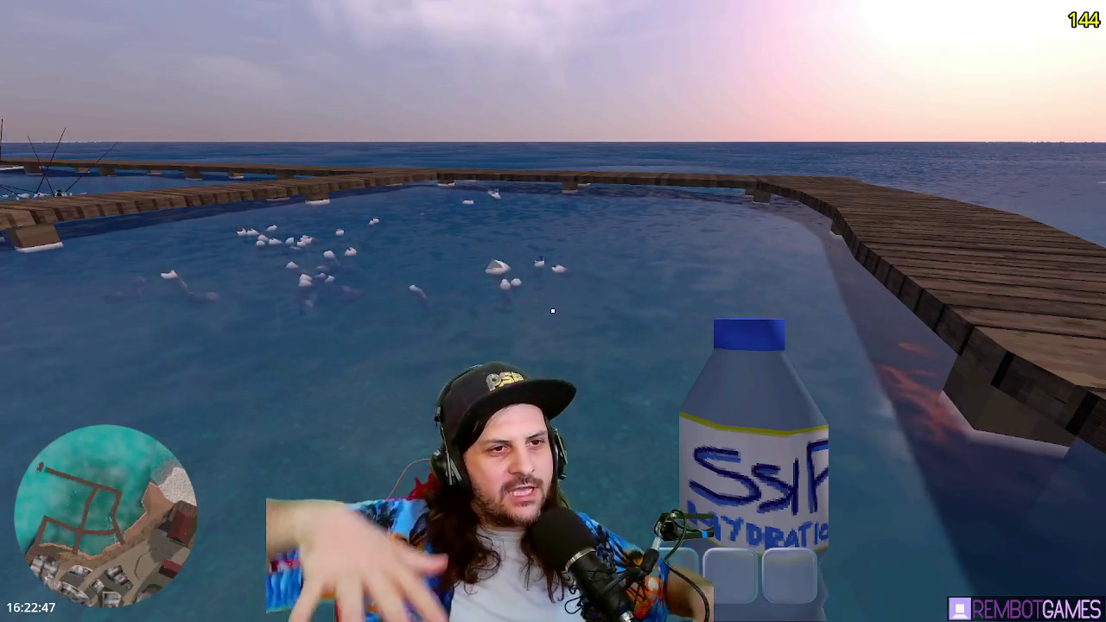
- Walk forward toward the floating bottles by the dock
key(w)
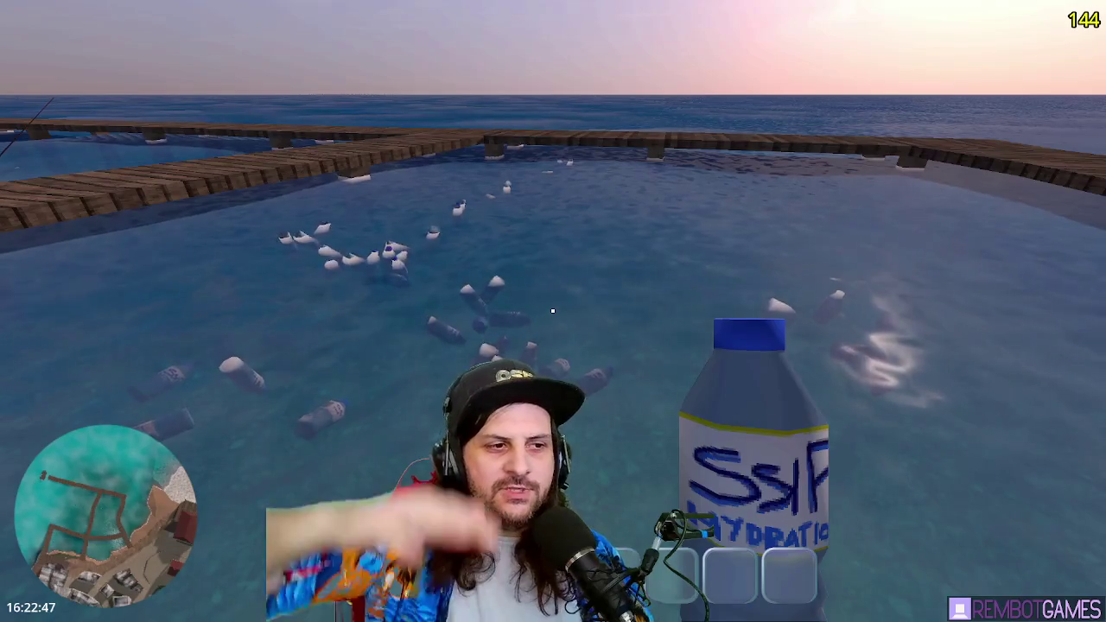
mouse_move(552, 310)
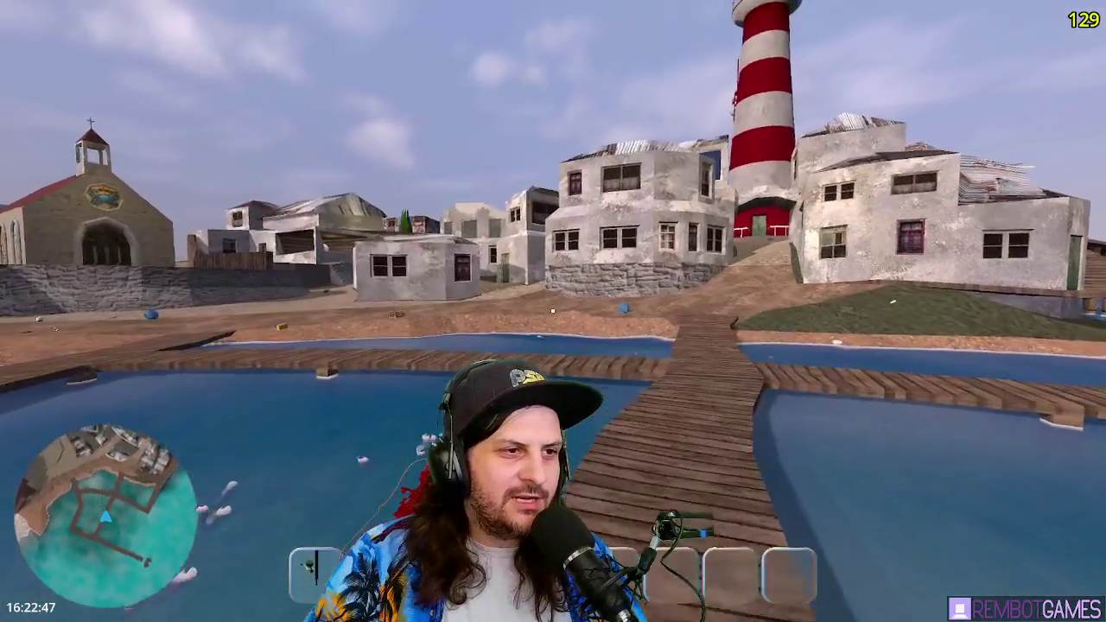
- Walk across the boardwalk toward the lighthouse town
key(w)
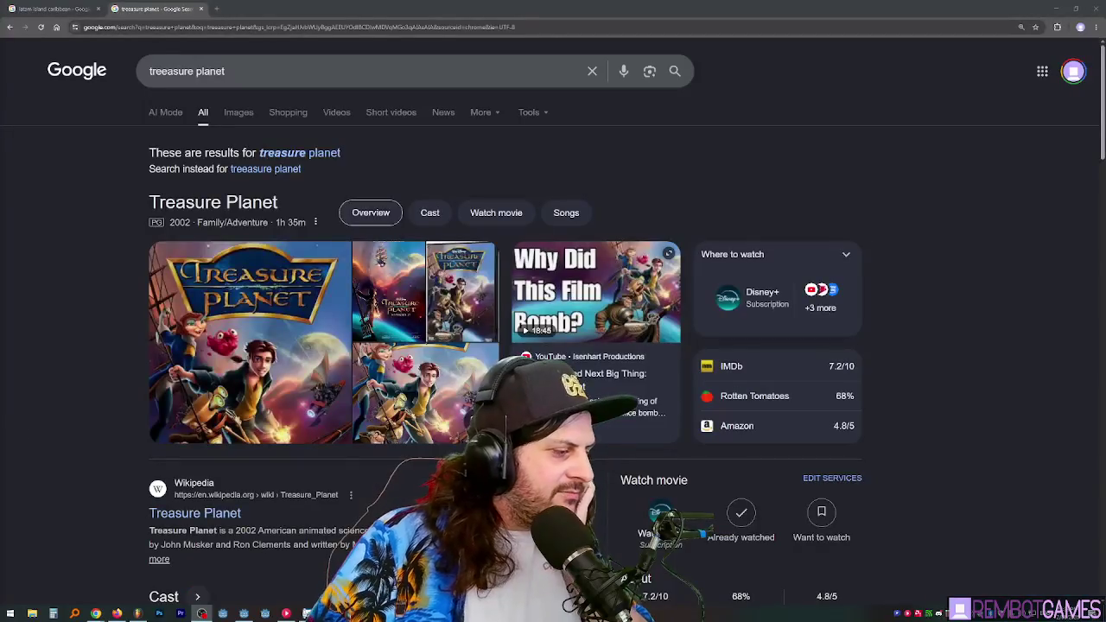
- Browse Treasure Planet image results, open the Laughing Place preview, then return to the game
click(241, 113)
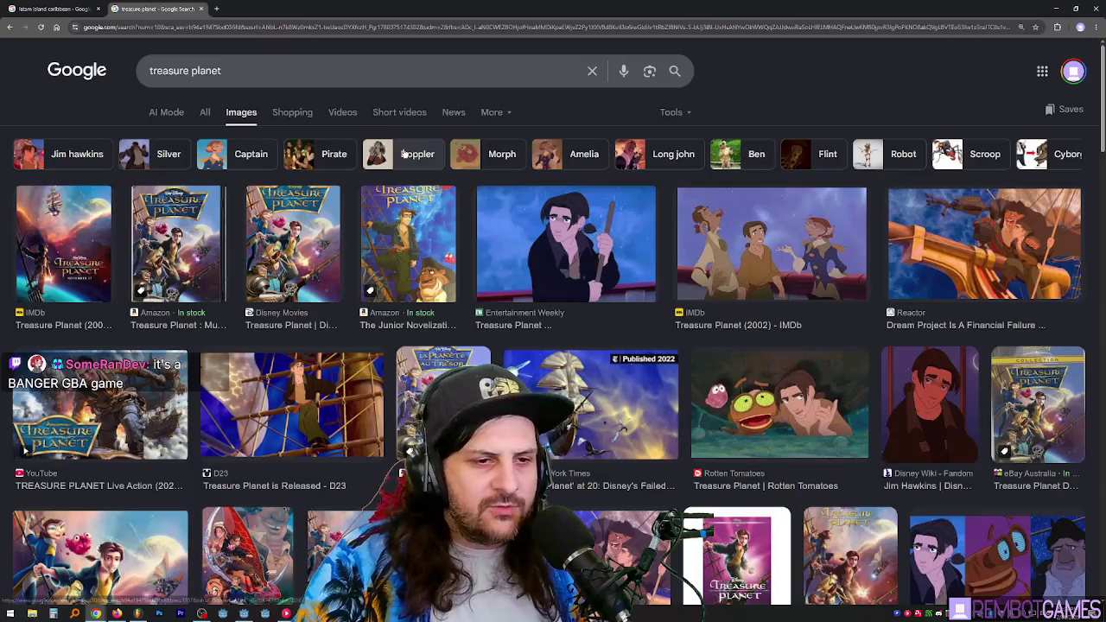
scroll(673, 215, down, 3)
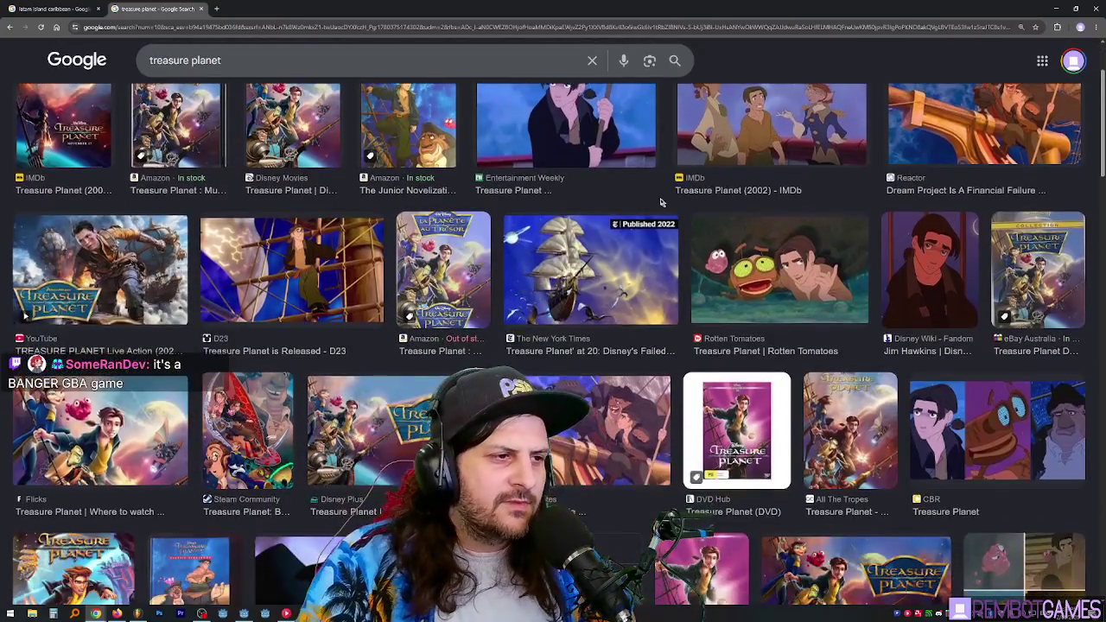
scroll(655, 191, down, 2)
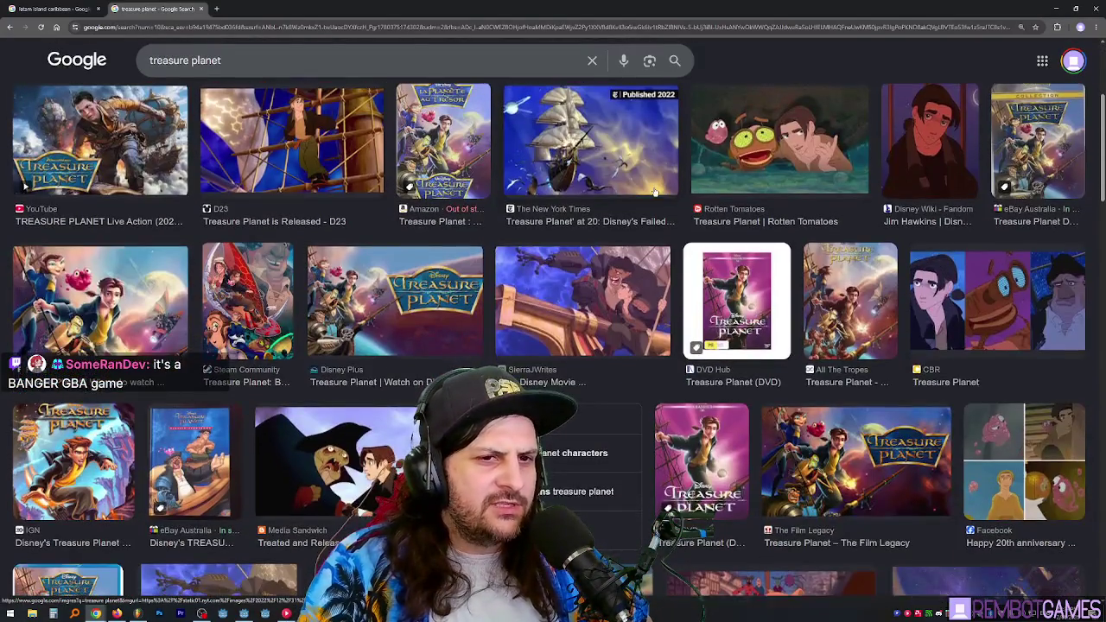
scroll(658, 185, down, 3)
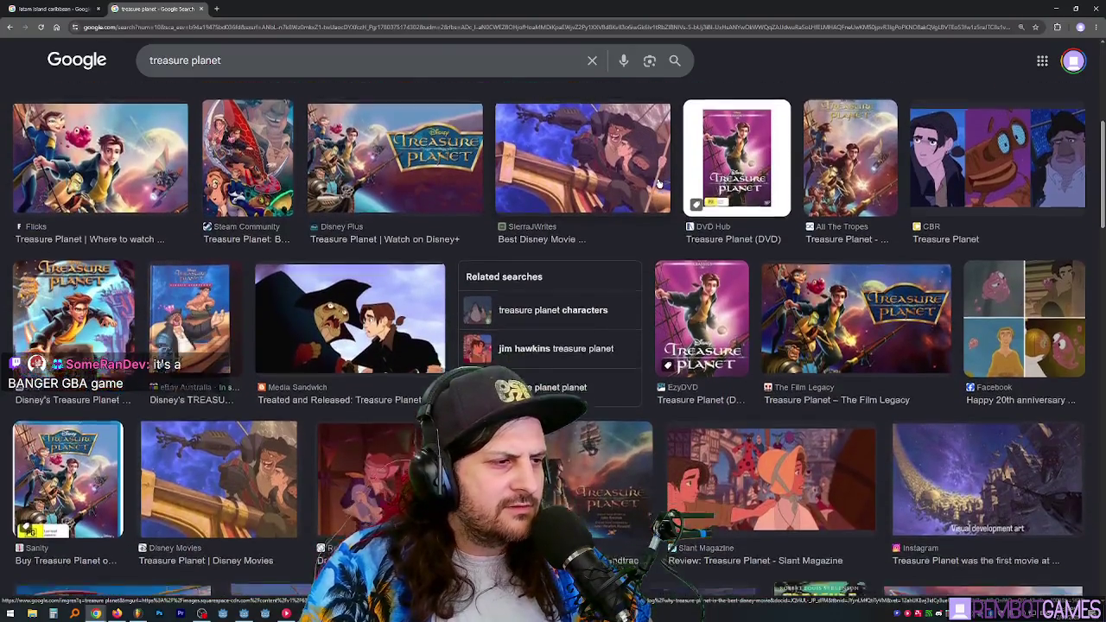
scroll(657, 179, down, 3)
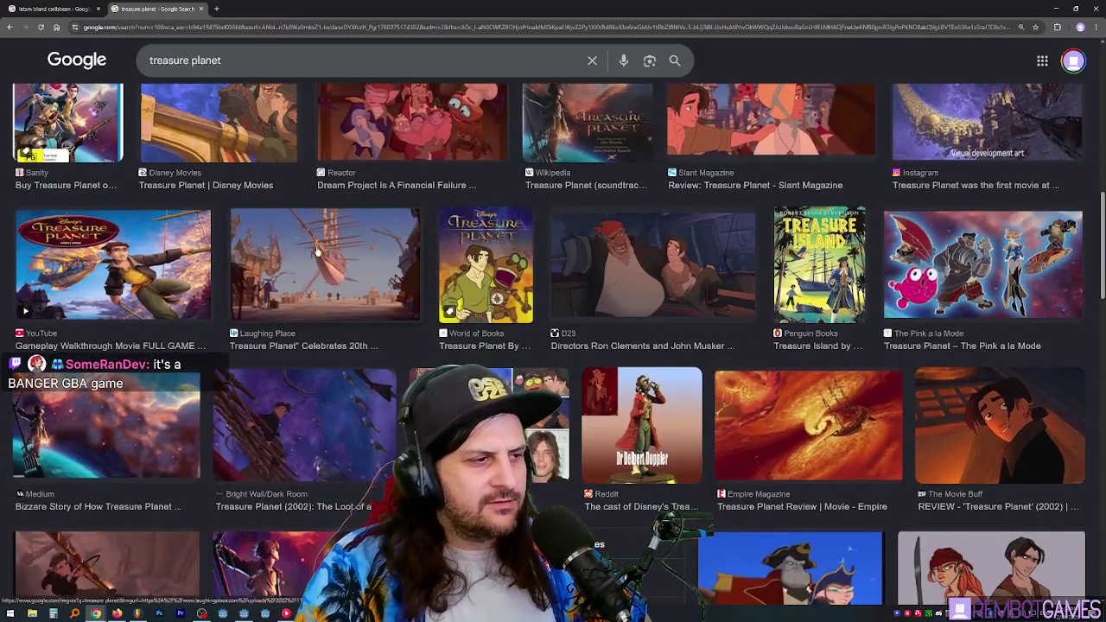
click(319, 248)
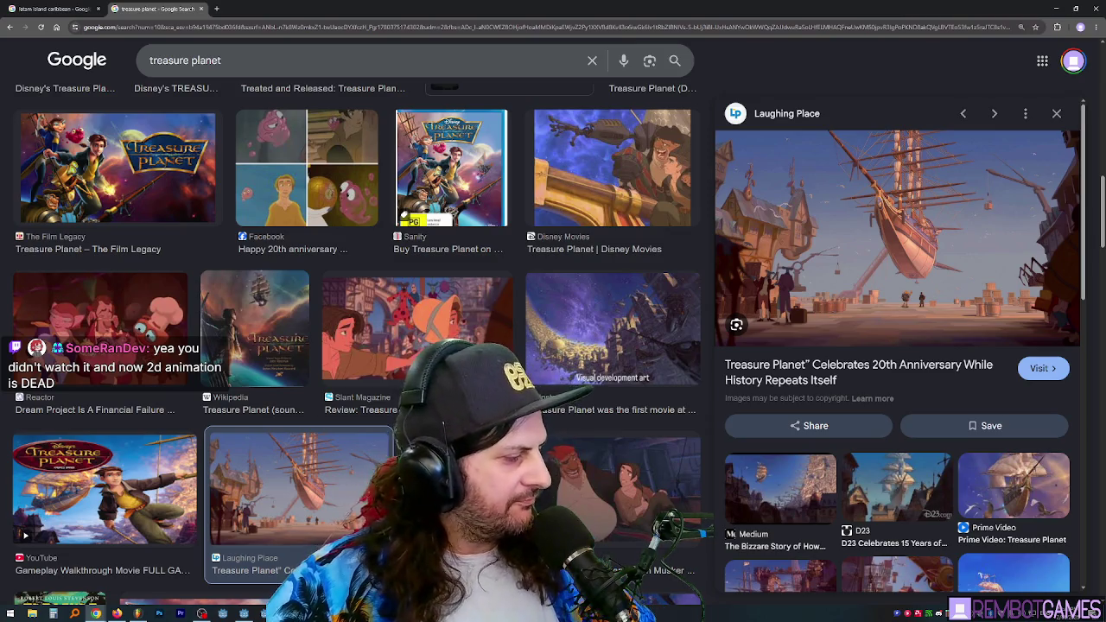
key(alt+Tab)
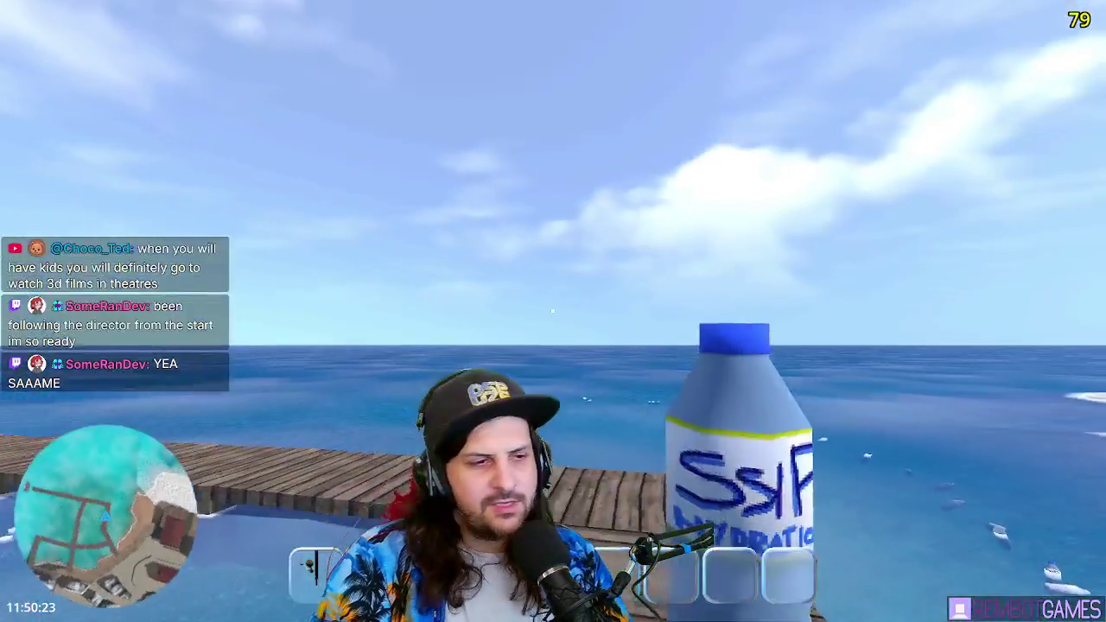
- Equip the fishing rod from hotbar slot 1
key(1)
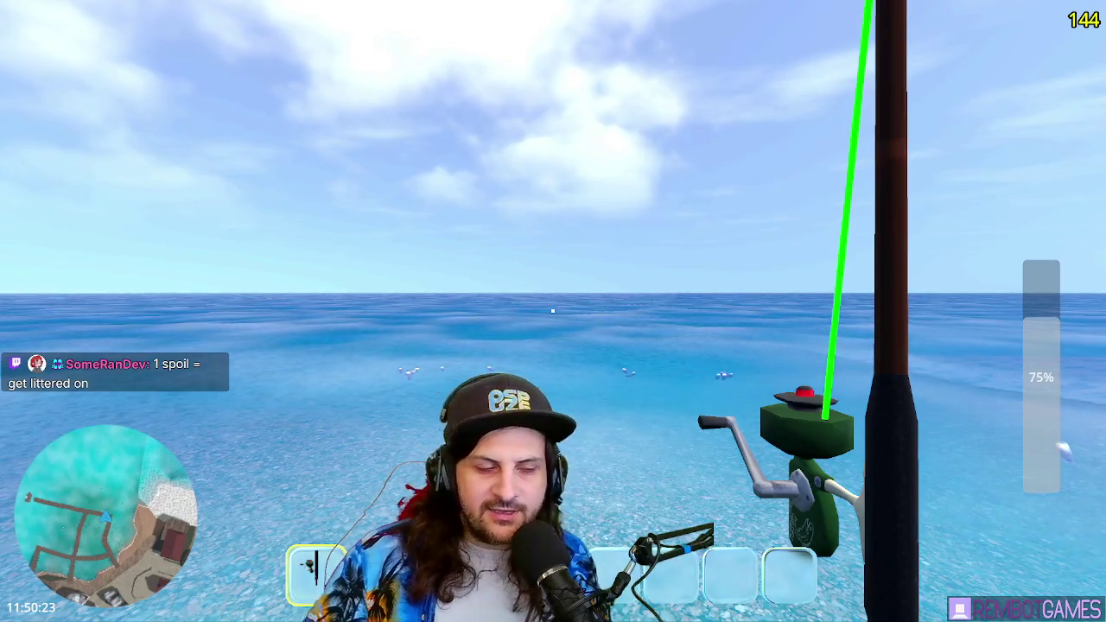
- Drop the fishing rod into the water with Q, then pick it back up
mouse_move(553, 312)
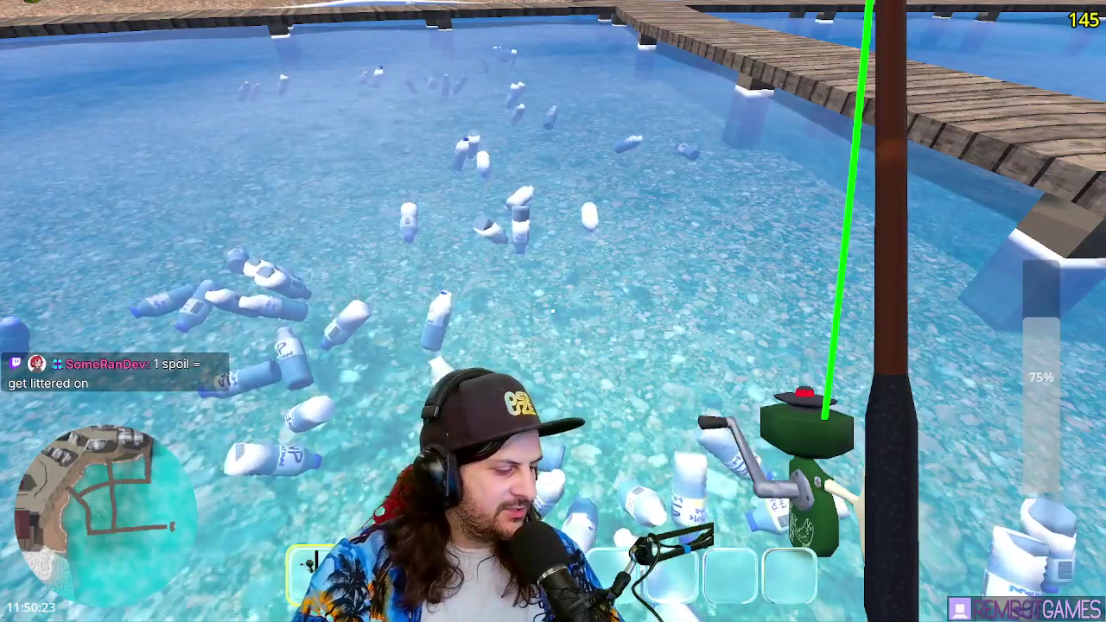
key(q)
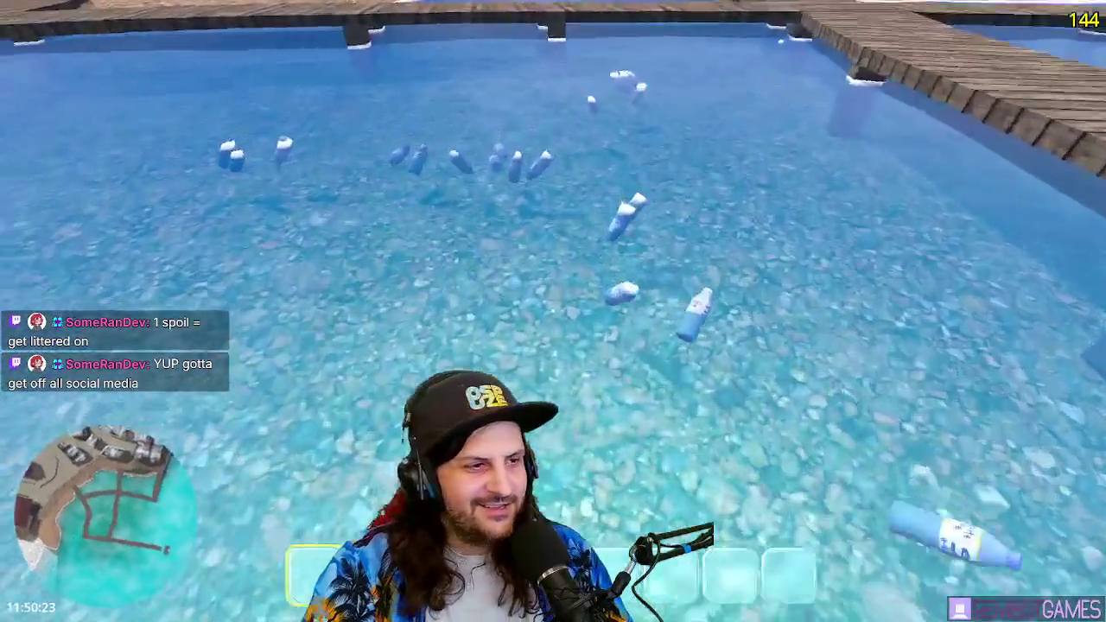
key(e)
click(553, 311)
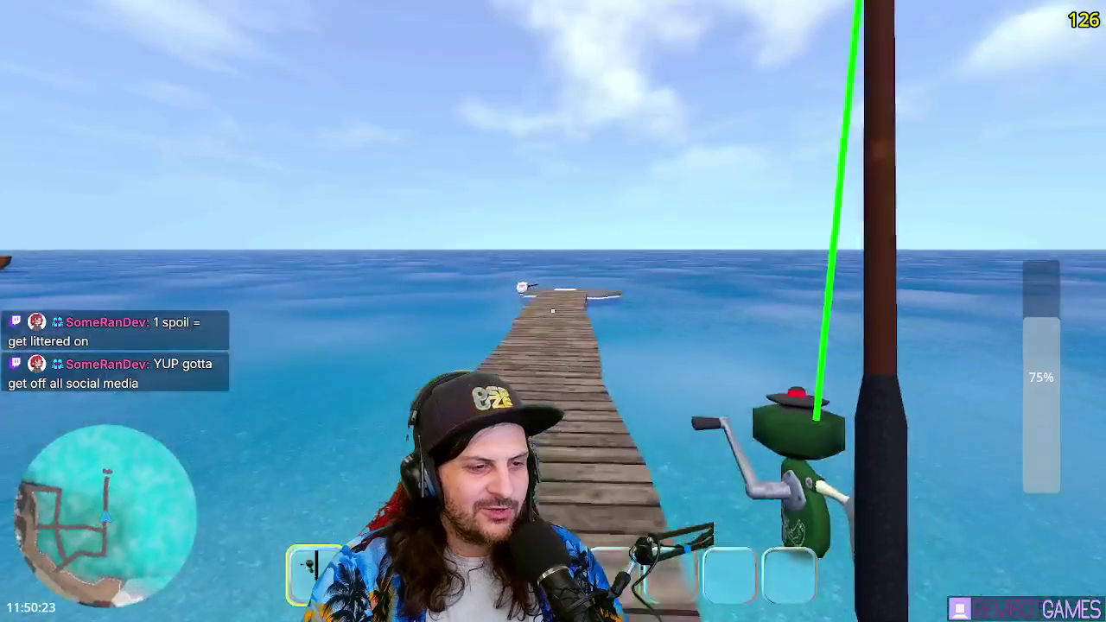
- Walk down the pier to its far-end platform with the blue cooler
key(w)
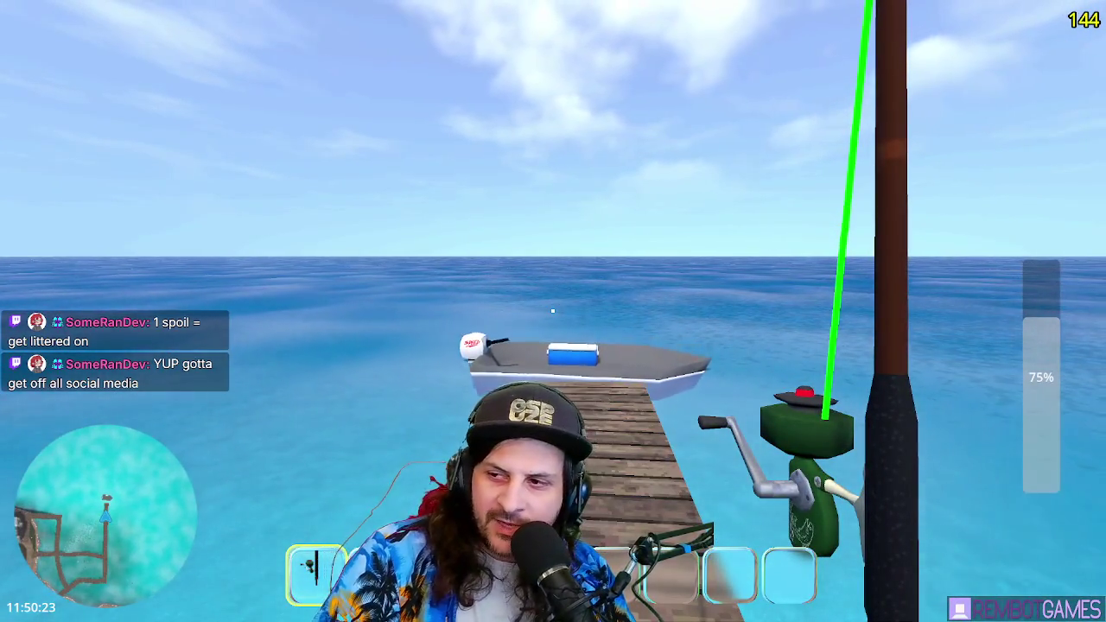
key(w)
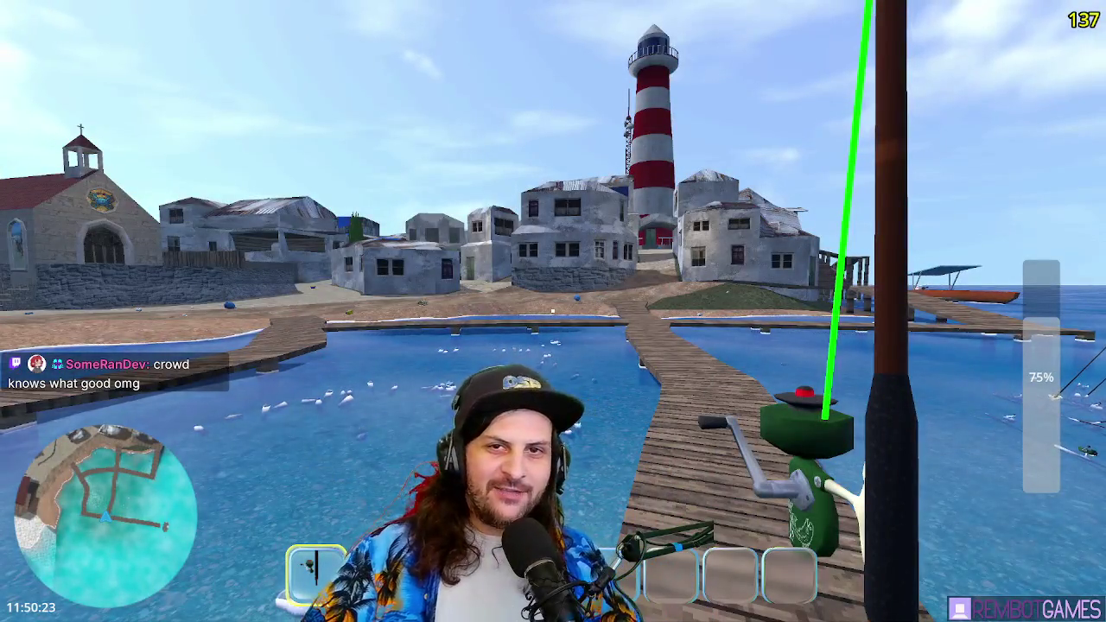
- Charge and release the cast to send the fishing line out to sea
mouse_move(553, 309)
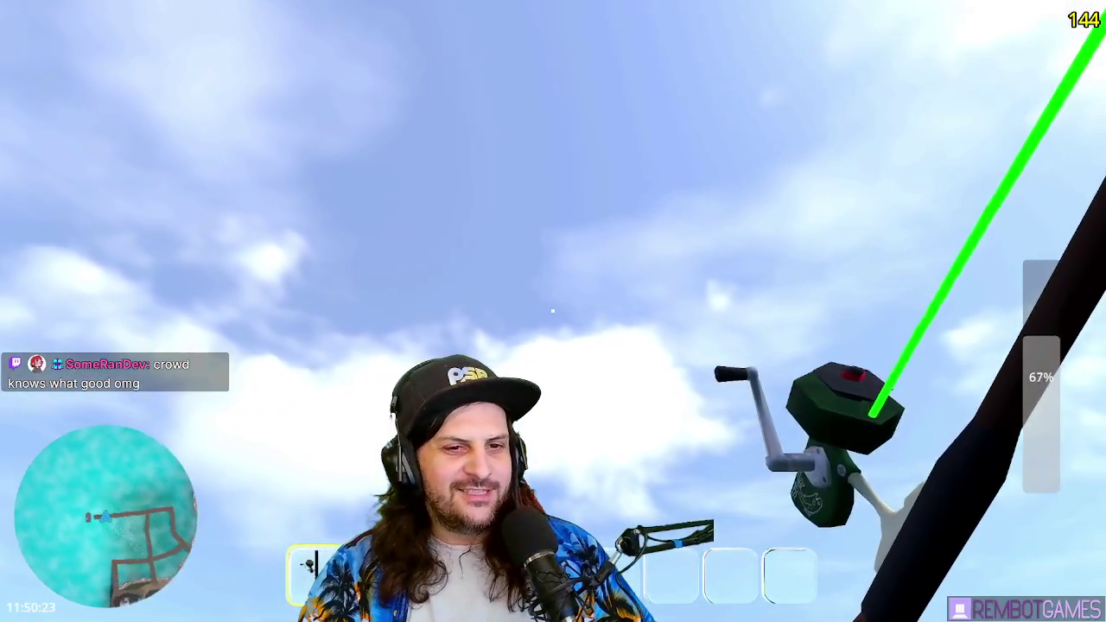
click(553, 309)
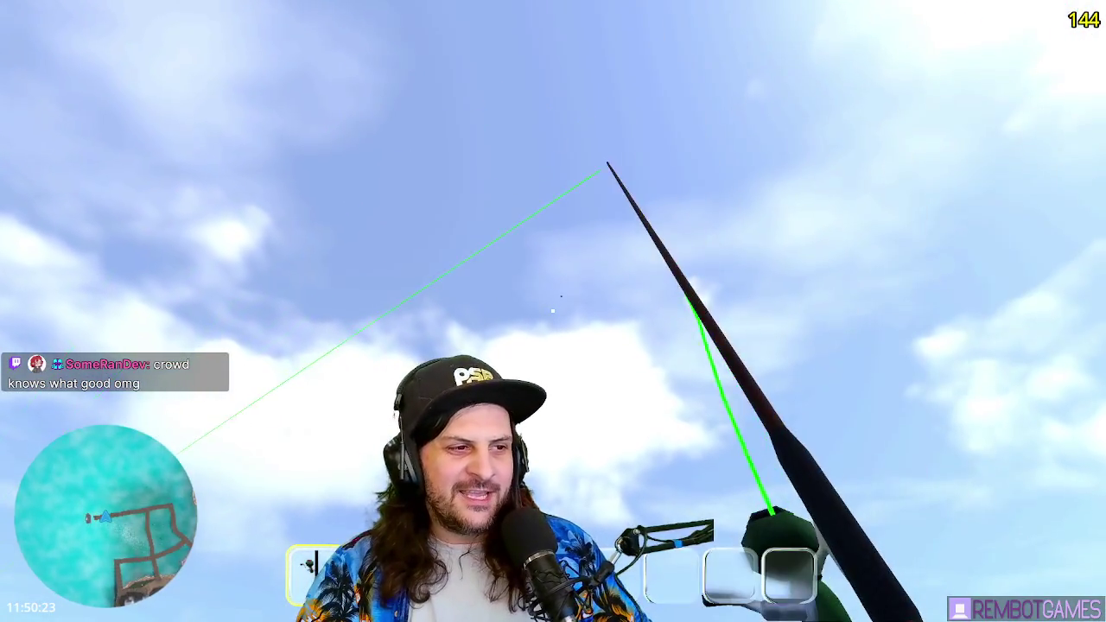
mouse_move(553, 310)
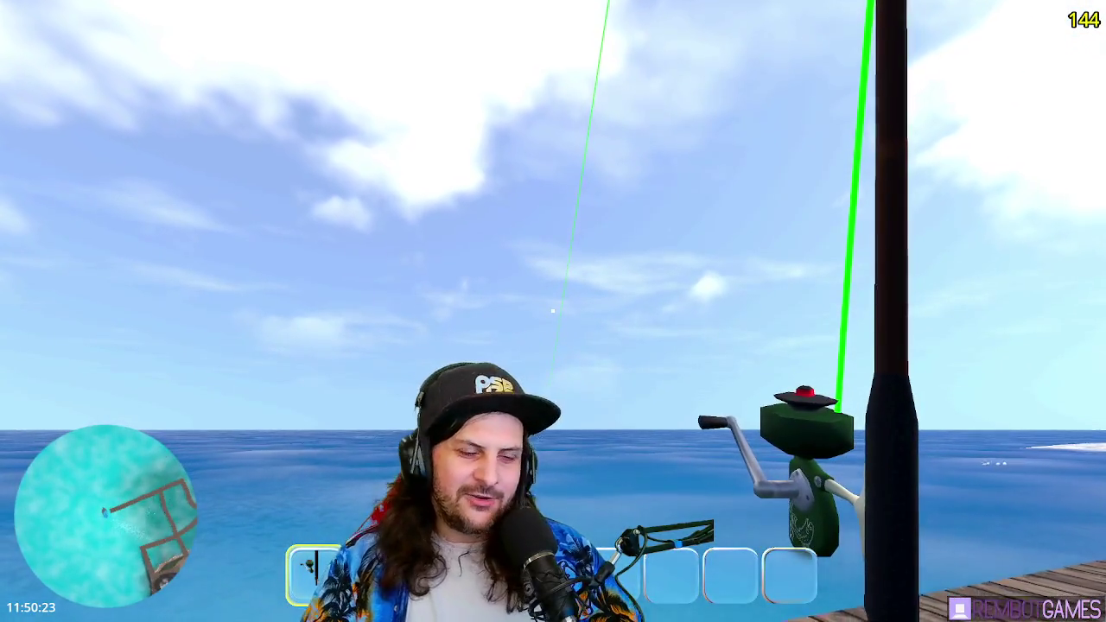
- Stop the game, save the scene, and switch to the fishing_line scene
key(F8)
click(422, 209)
key(ctrl+s)
click(509, 34)
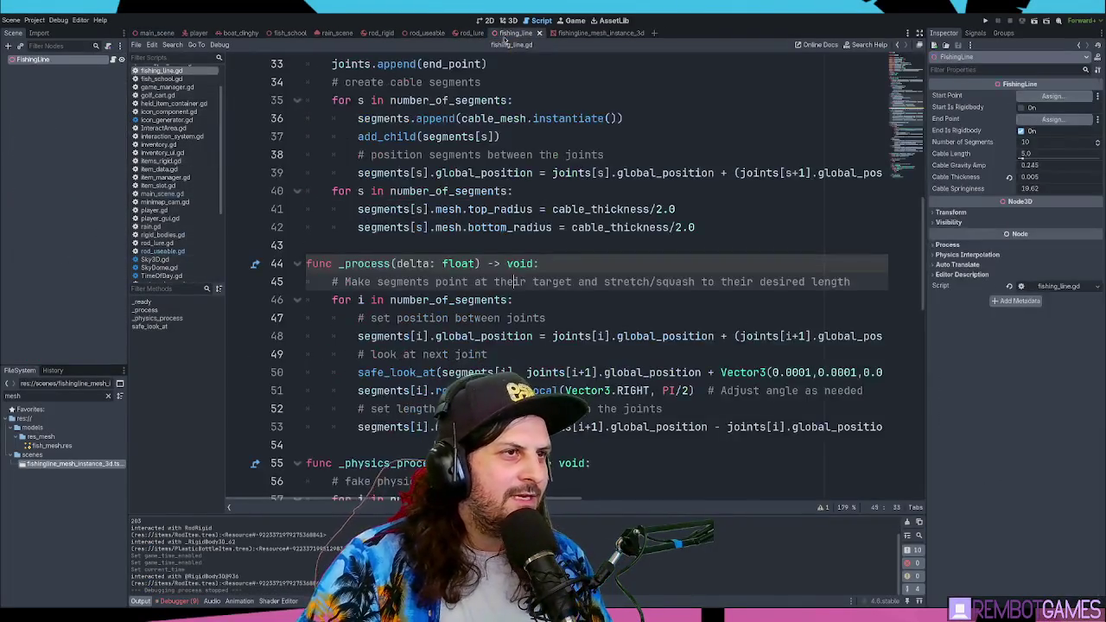
- Select FishingLine and check its line mesh's green material
click(43, 59)
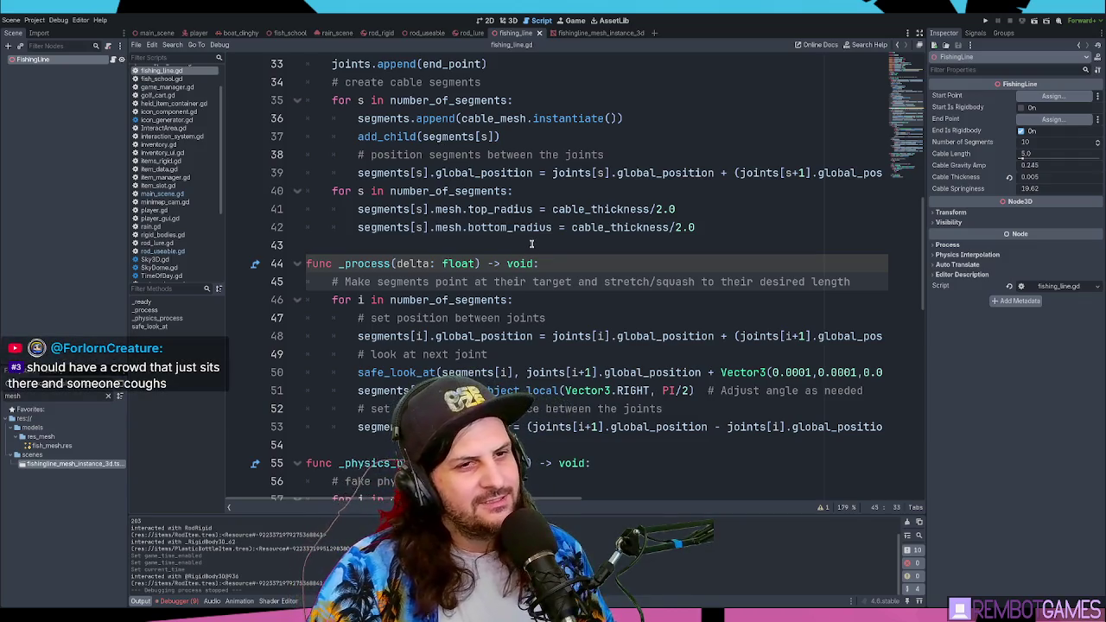
click(605, 35)
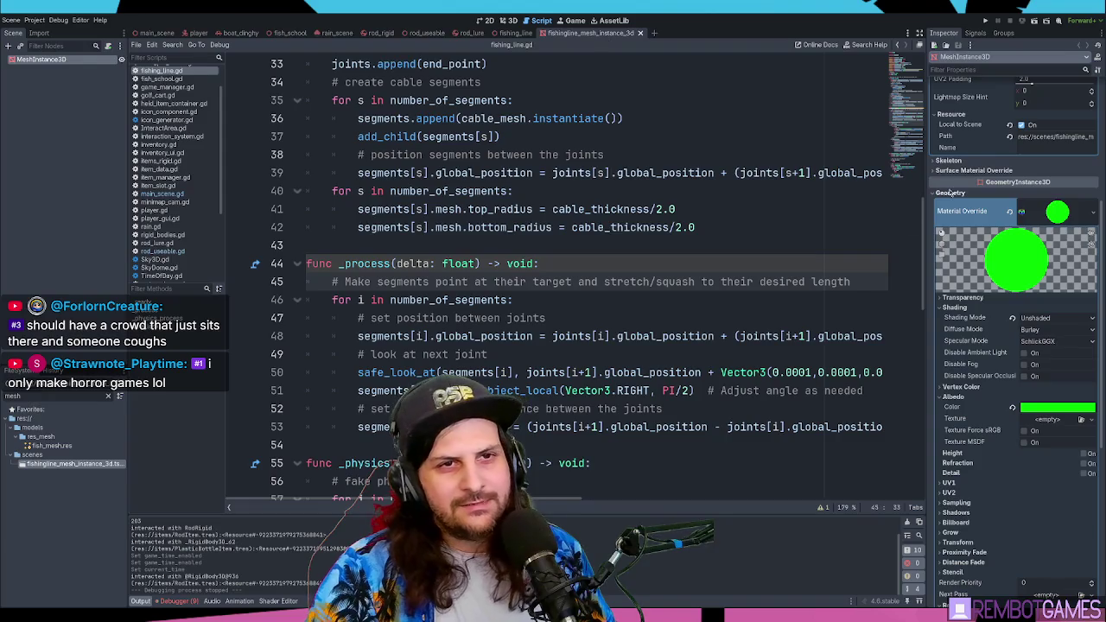
click(515, 35)
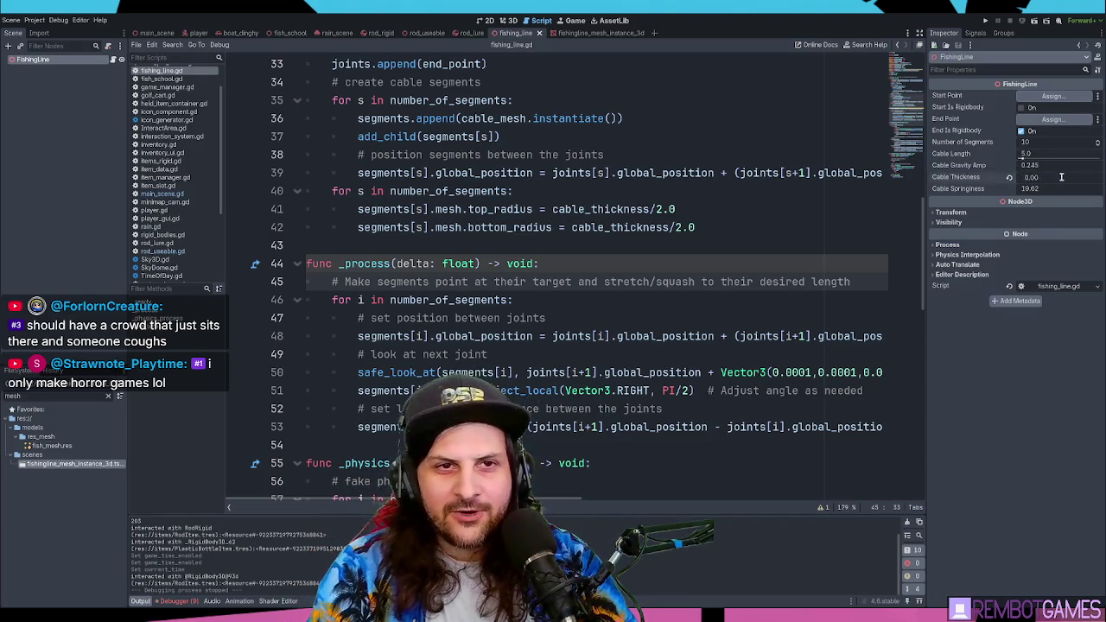
text(0.01)
- Set FishingLine's Cable Thickness to 0.01 and switch over to the LET ME BOOK page
click(731, 159)
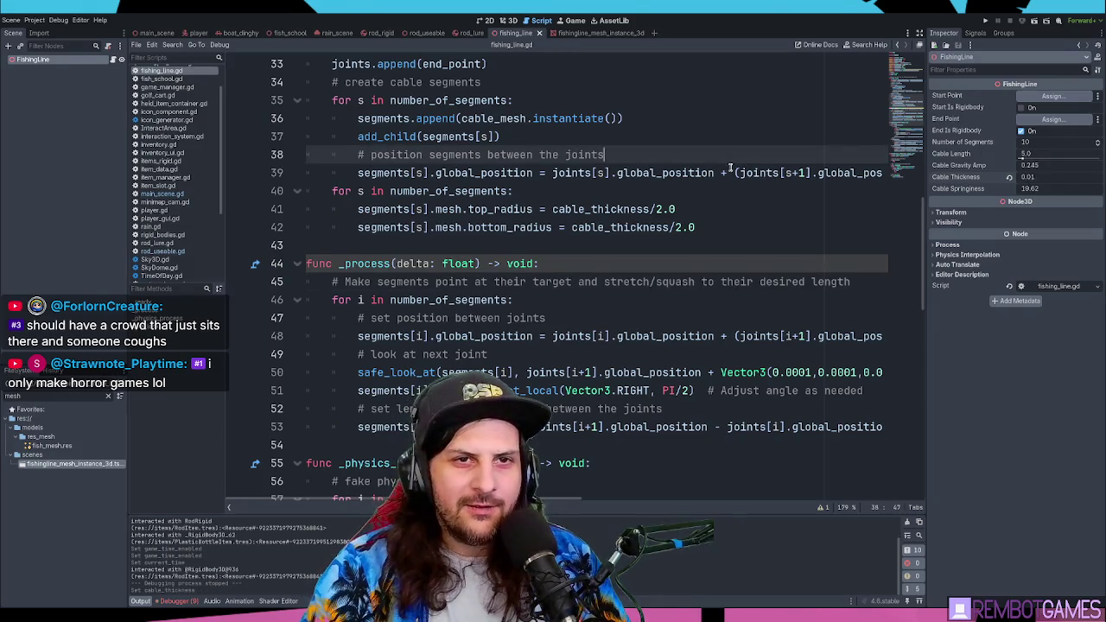
click(708, 192)
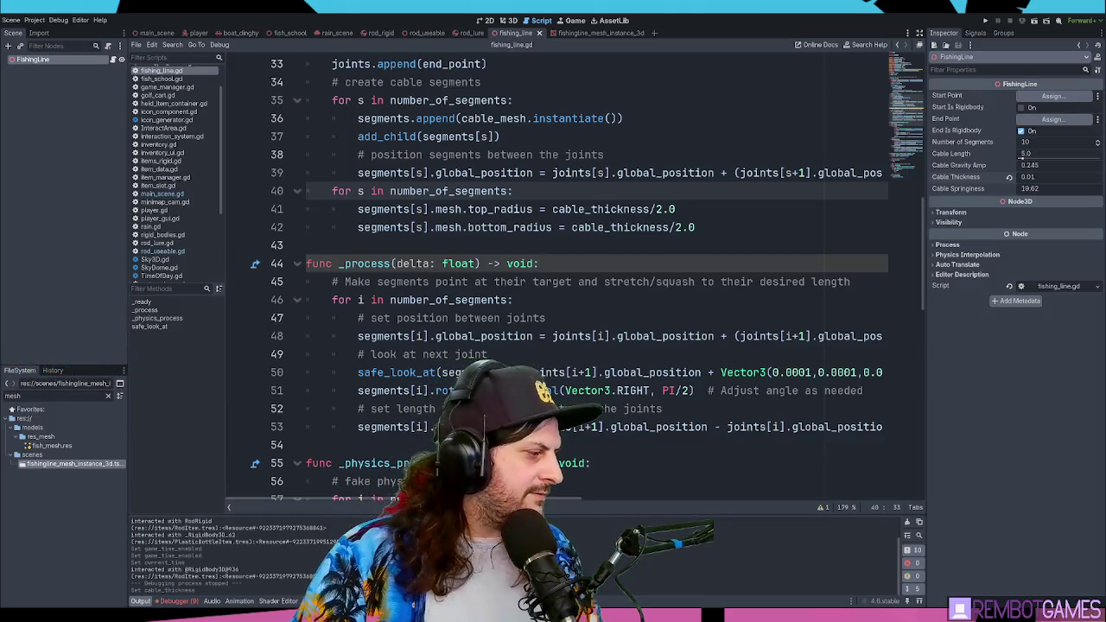
key(alt+Tab)
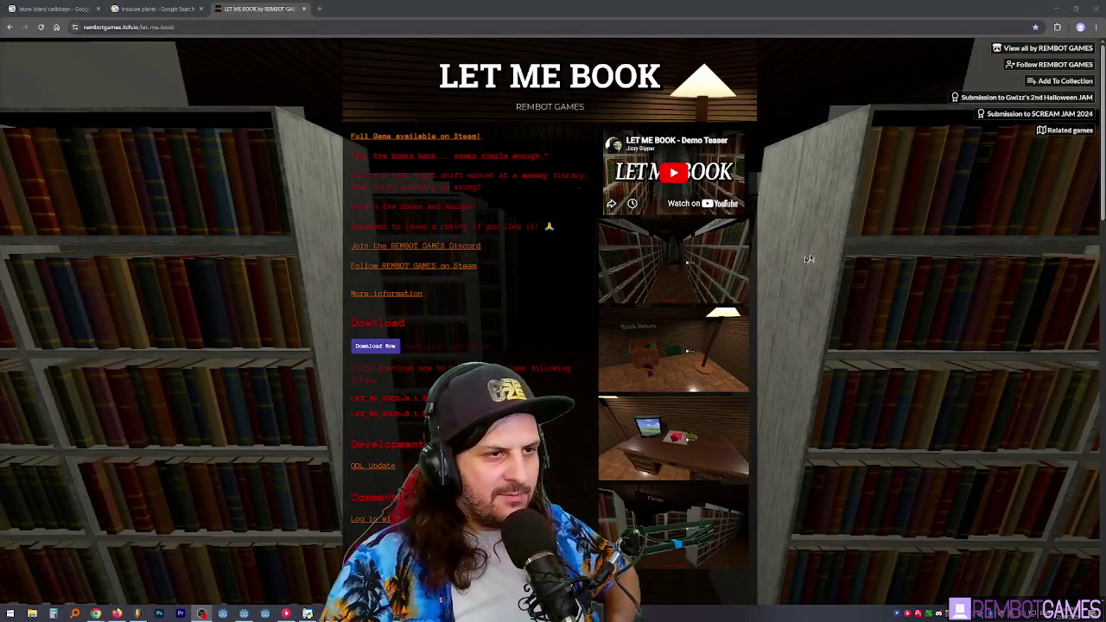
- Adjust the LET ME BOOK page zoom to a slightly larger size
key(ctrl+plus)
key(ctrl+plus)
key(ctrl+plus)
key(ctrl+minus)
key(ctrl+minus)
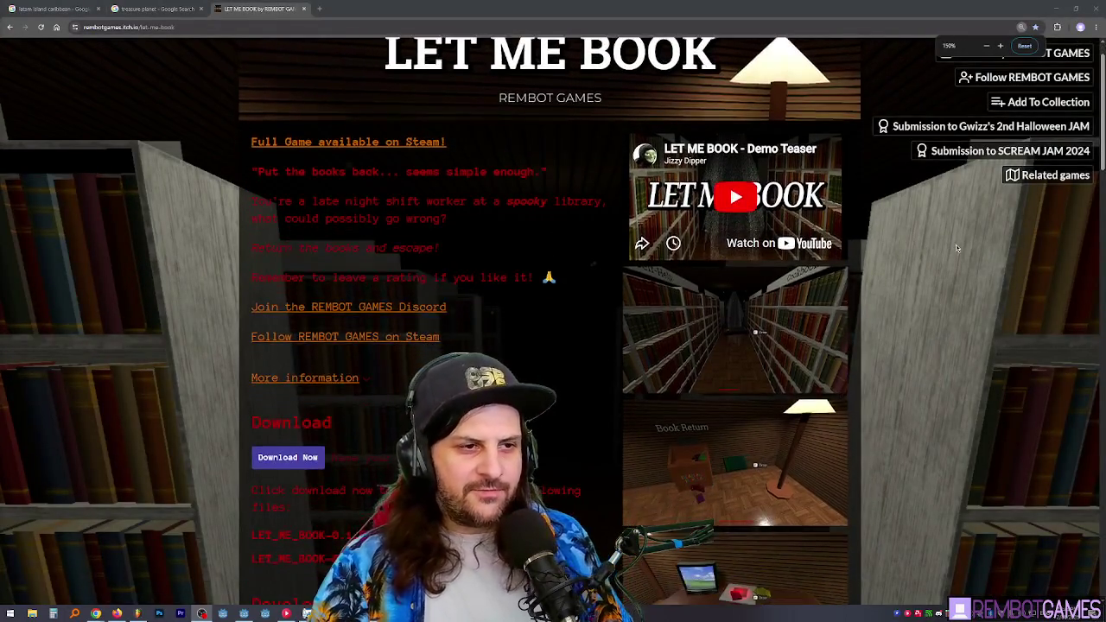
key(ctrl+plus)
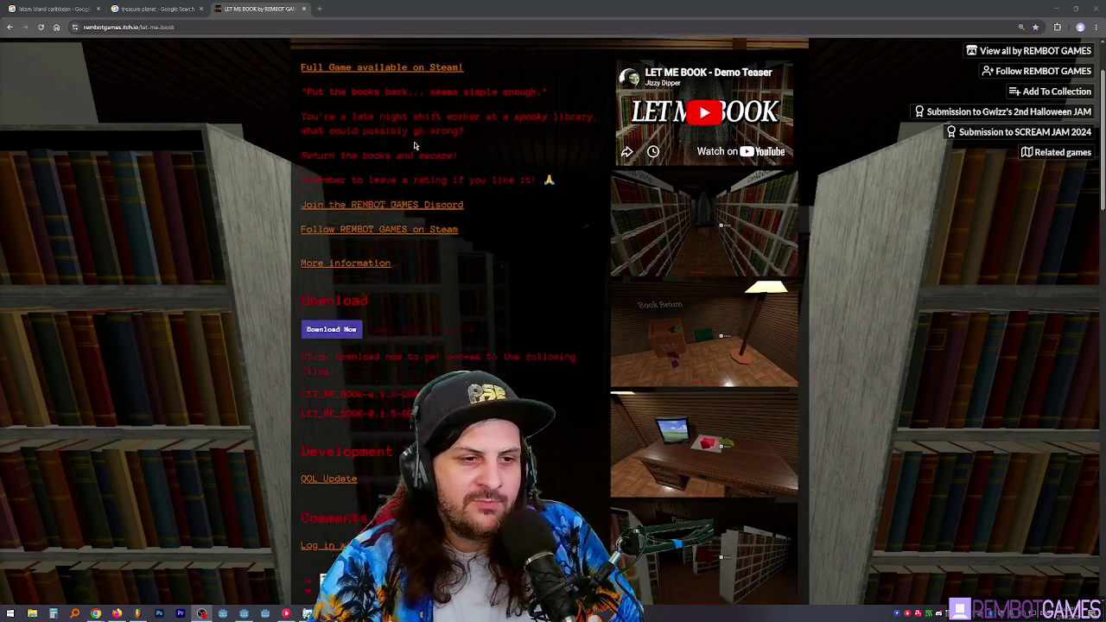
- Scroll through the game's comments and open a screenshot full size
scroll(416, 143, down, 5)
scroll(420, 149, down, 2)
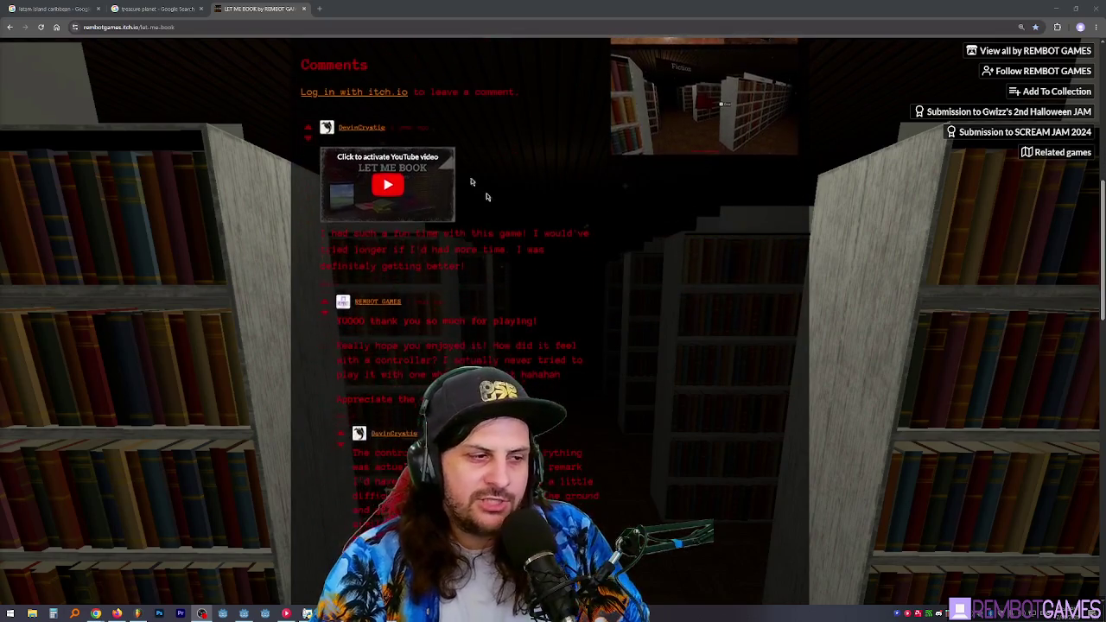
scroll(519, 346, up, 1)
scroll(555, 320, down, 7)
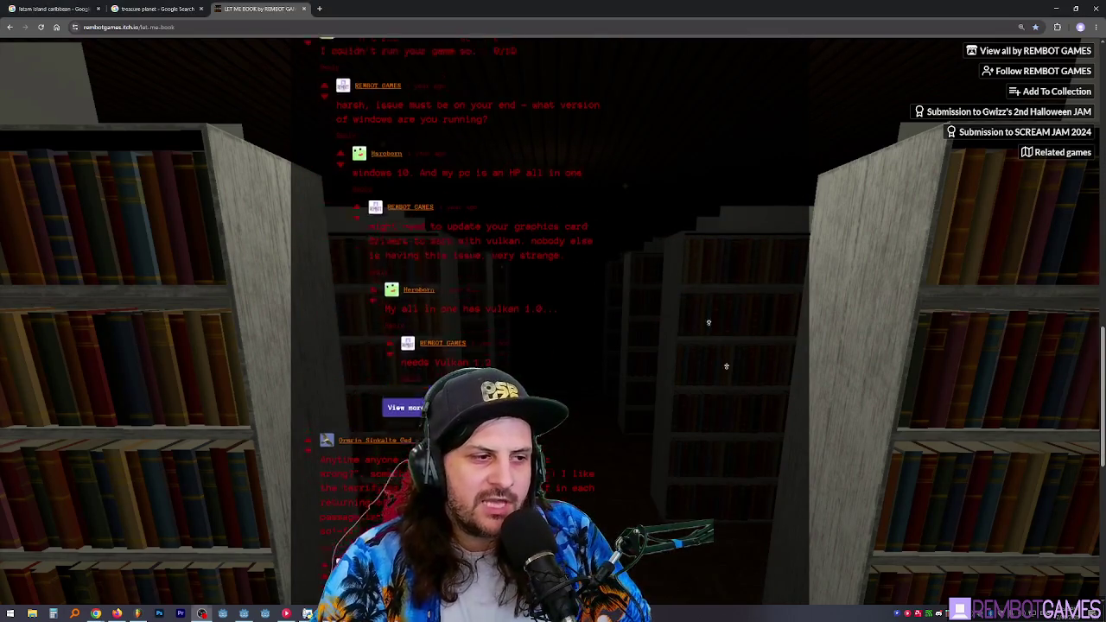
scroll(557, 260, up, 15)
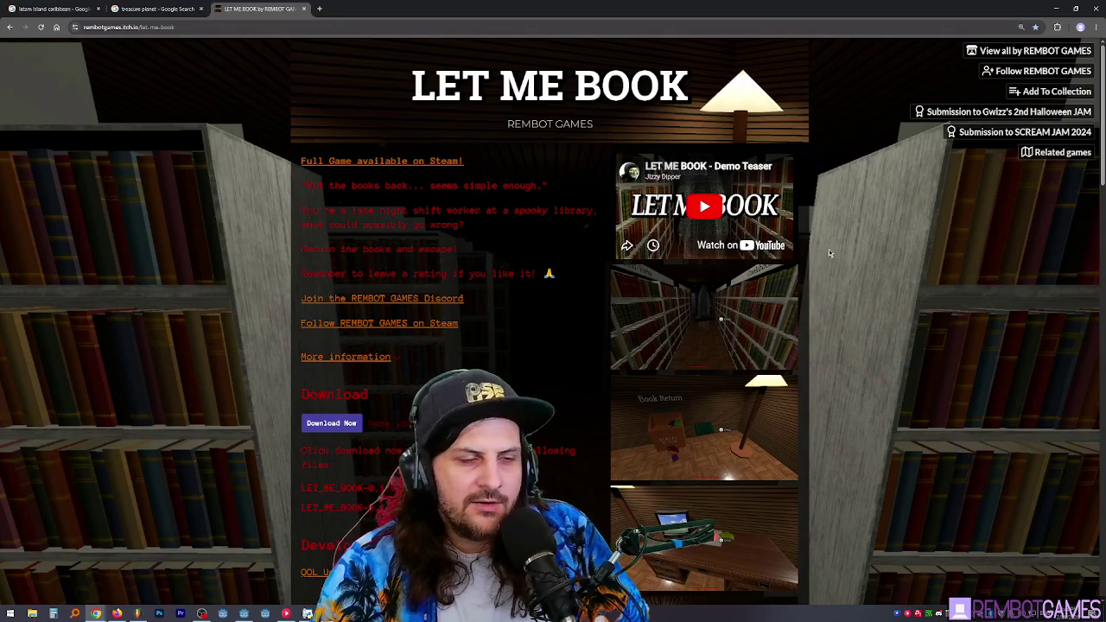
scroll(691, 223, down, 1)
click(691, 223)
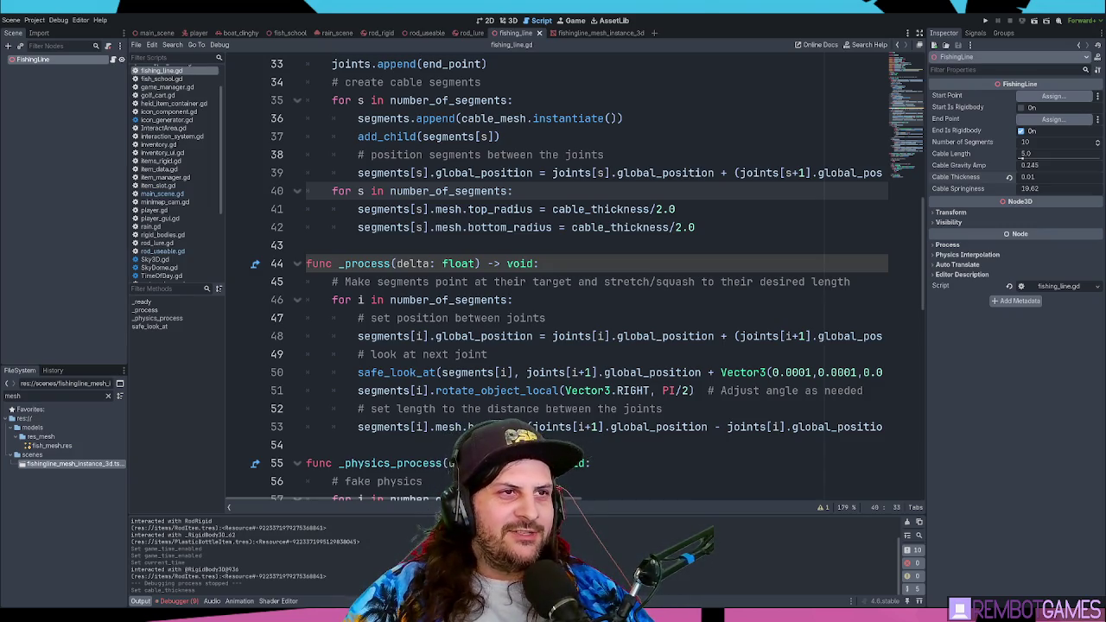
- Place the cursor at the end of line 38's comment, then view FishingLine in 3D
click(696, 173)
click(647, 153)
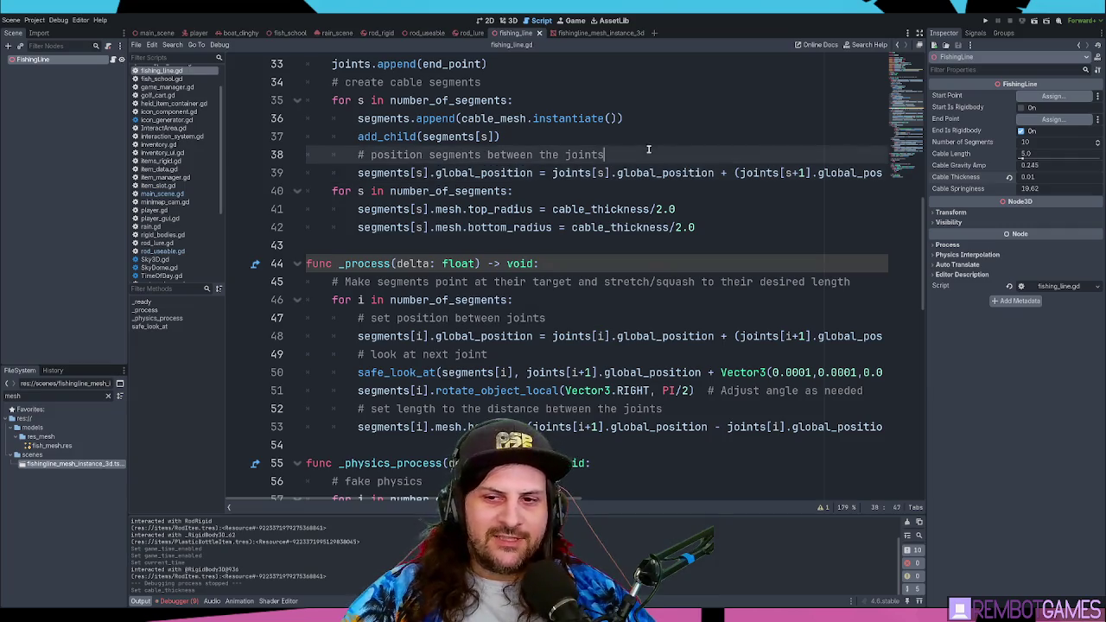
click(512, 20)
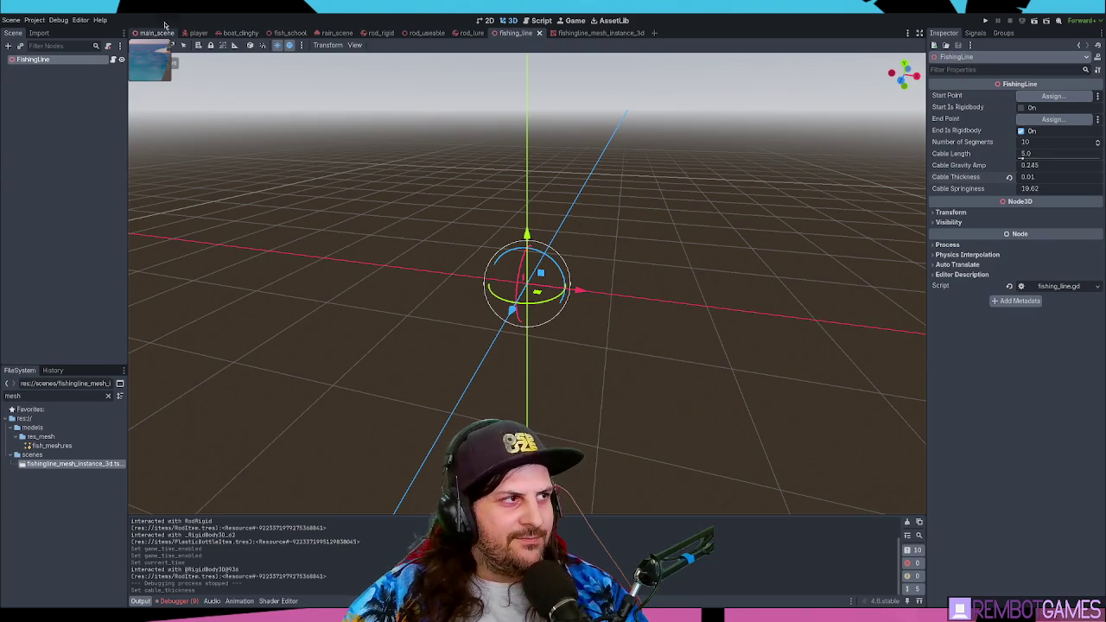
- Open main_scene and run the game, tilting the view up toward the sky
click(160, 33)
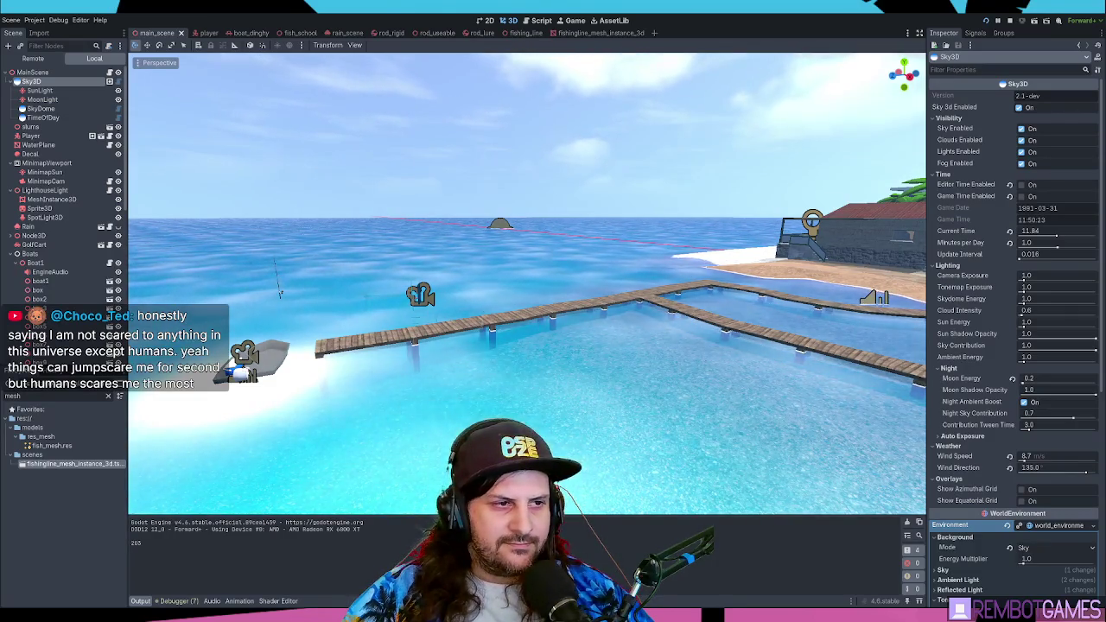
key(F5)
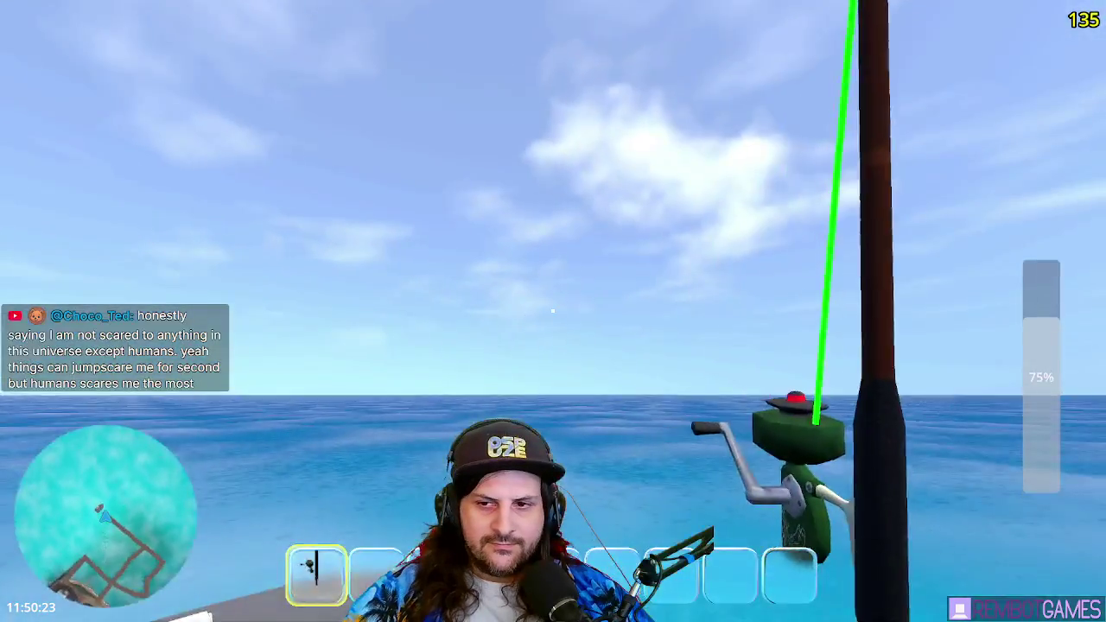
drag(553, 312, 553, 311)
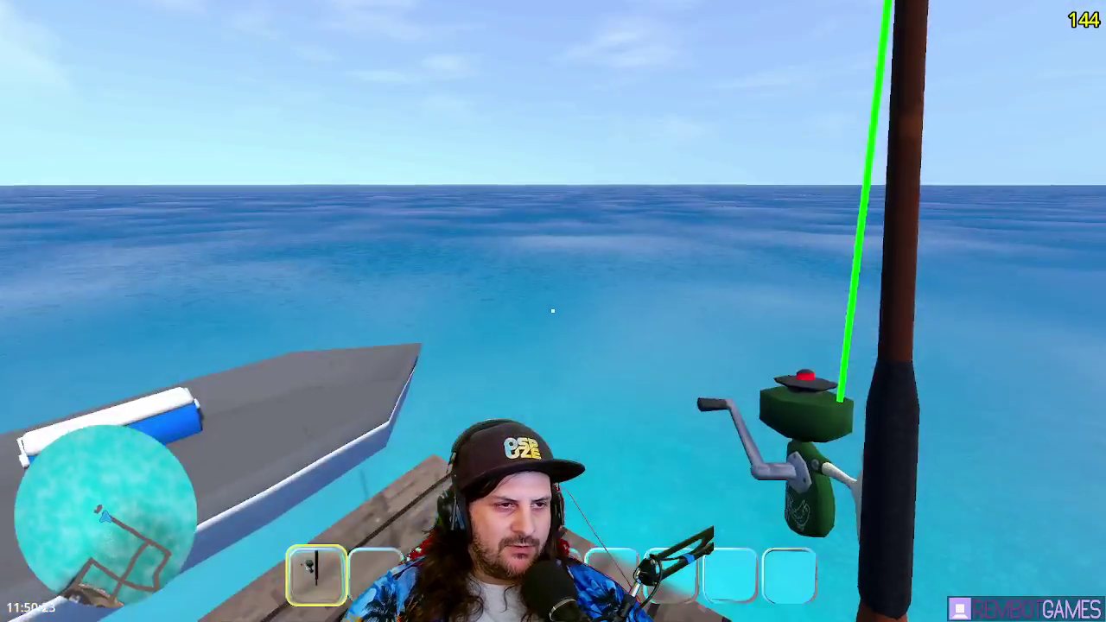
- Cast the line, reel it in, recast, then board the boat and throttle to full
drag(553, 311, 553, 311)
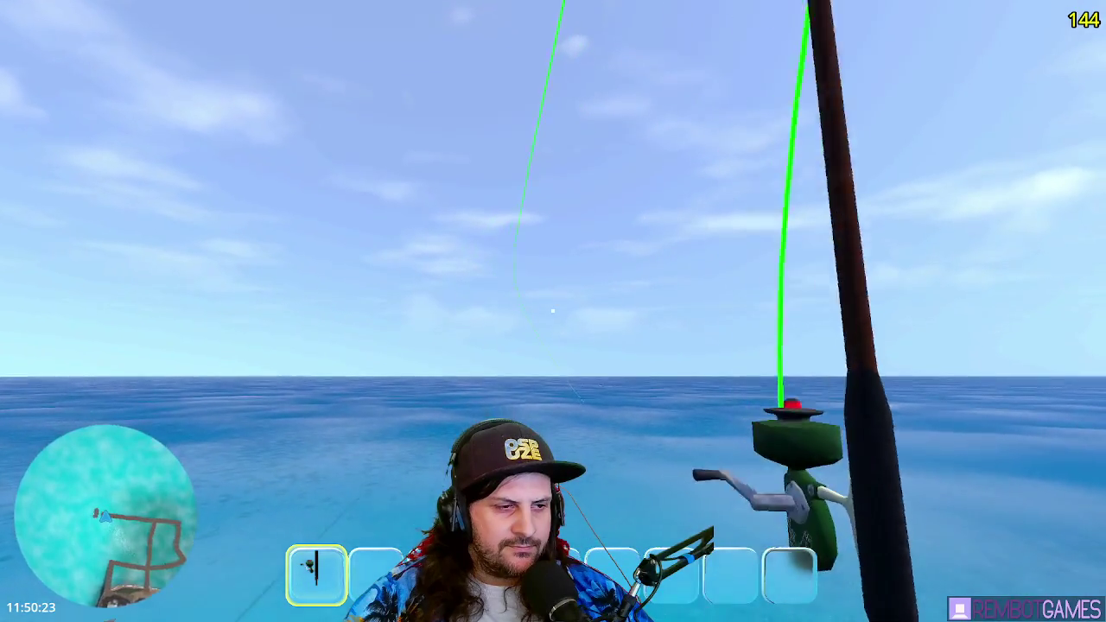
drag(553, 311, 553, 311)
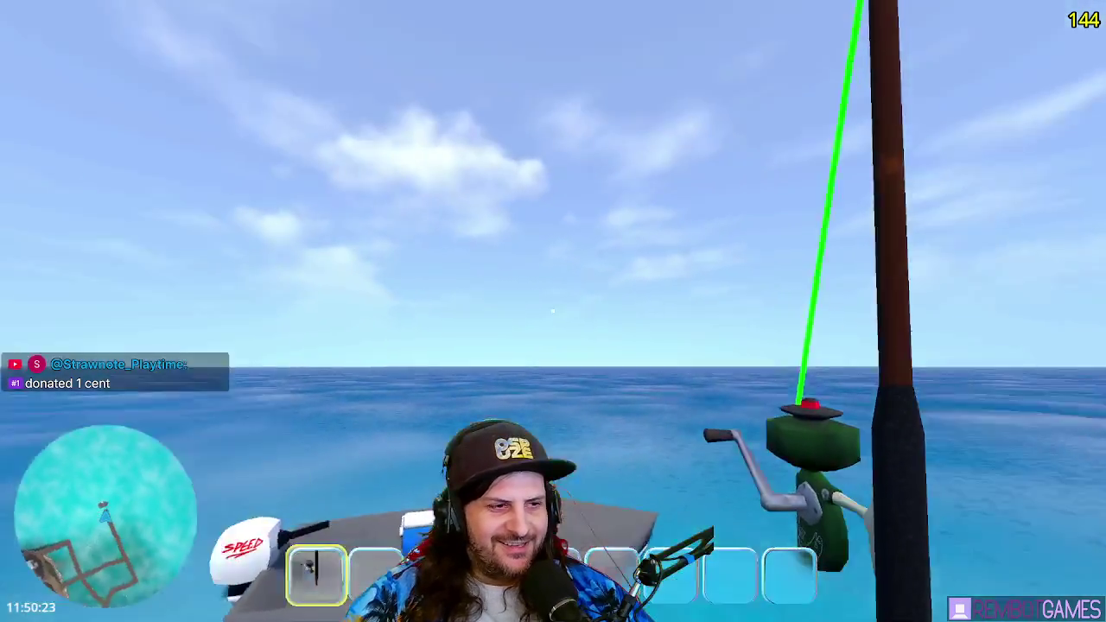
drag(553, 311, 553, 311)
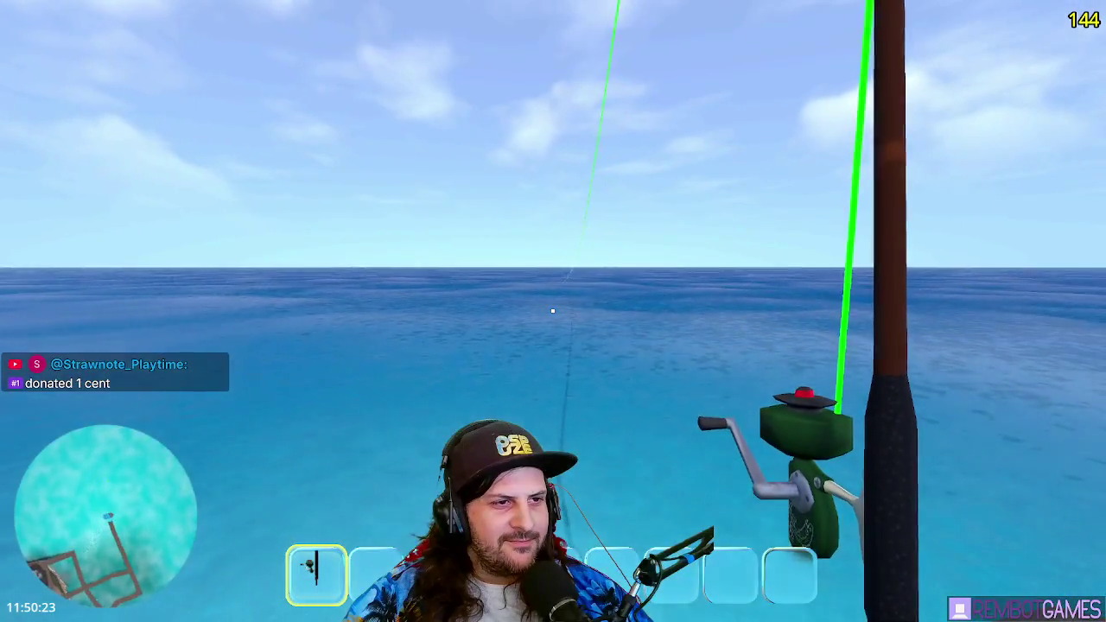
key(e)
key(w)
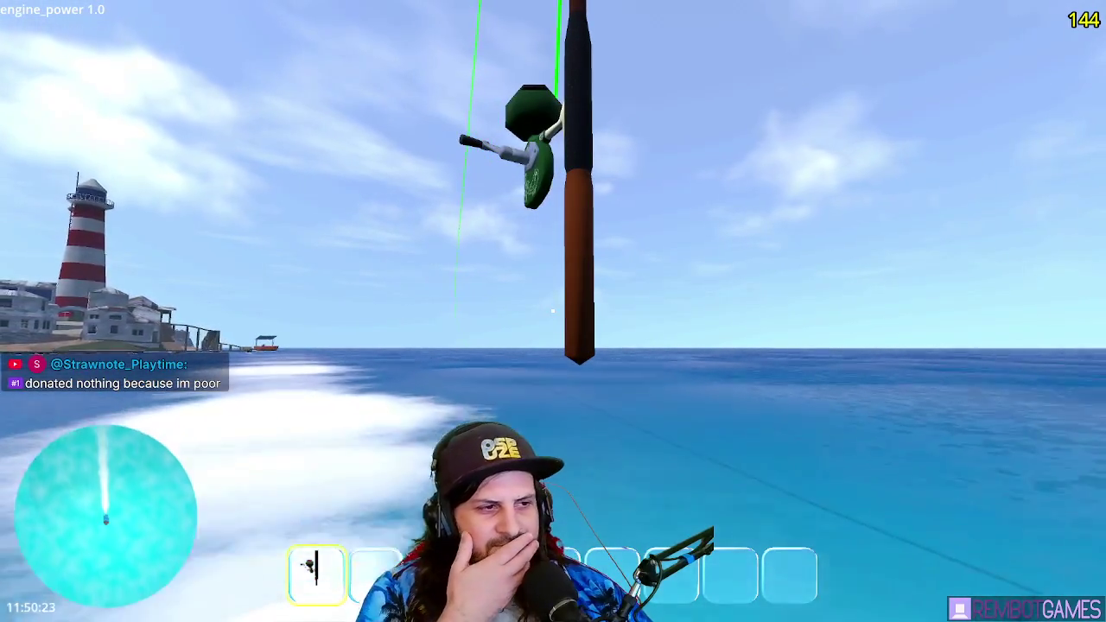
- Cut the engine, leave the driver's seat, and stop the running game with F8
key(s)
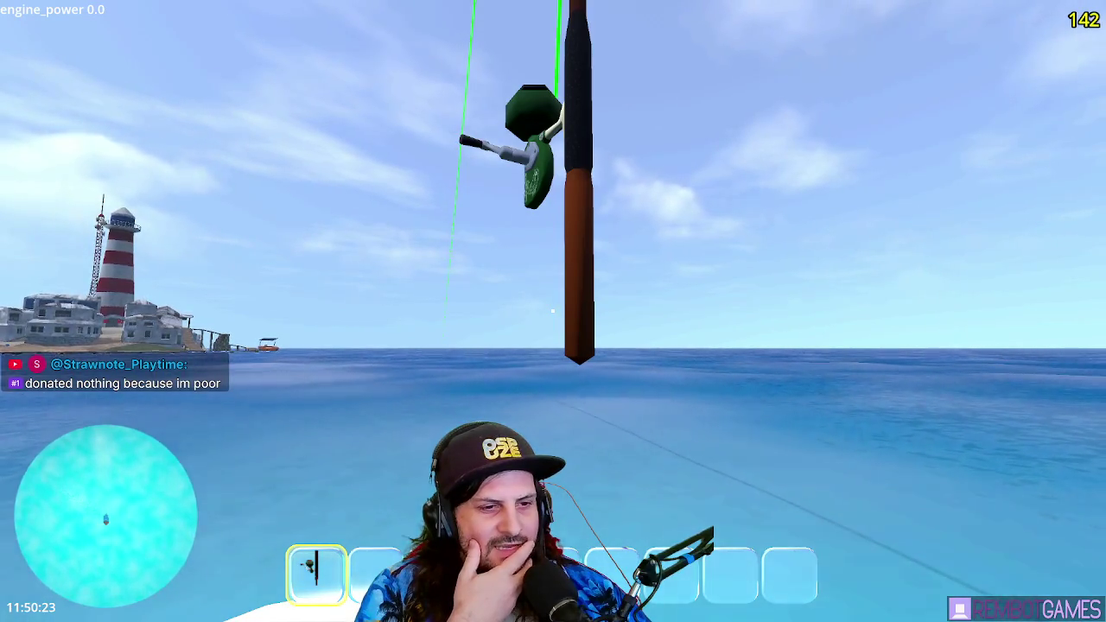
key(e)
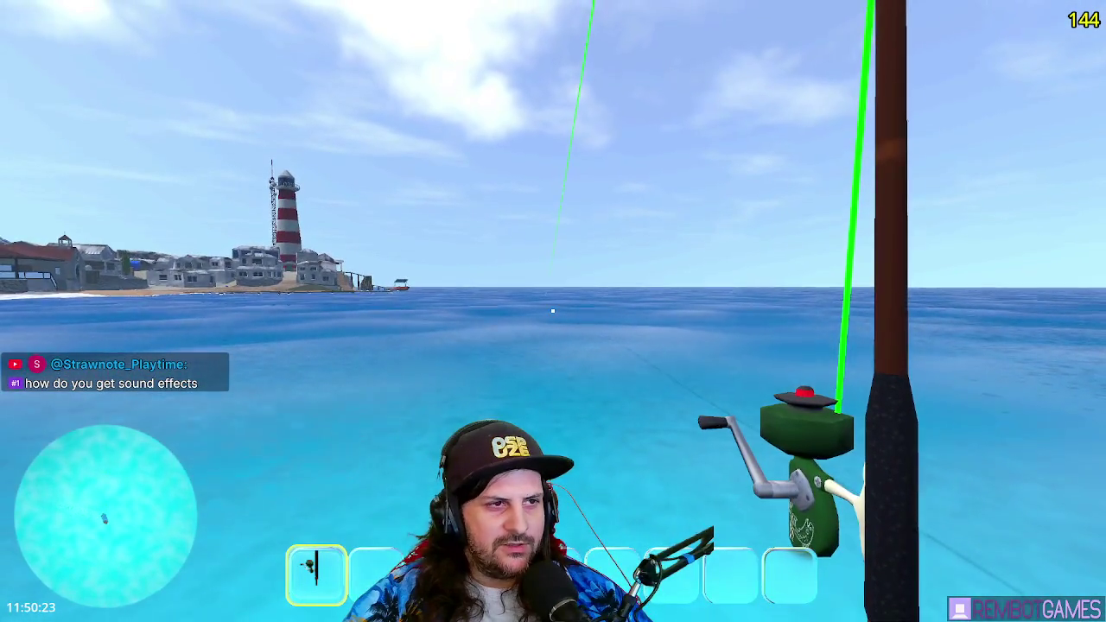
key(F8)
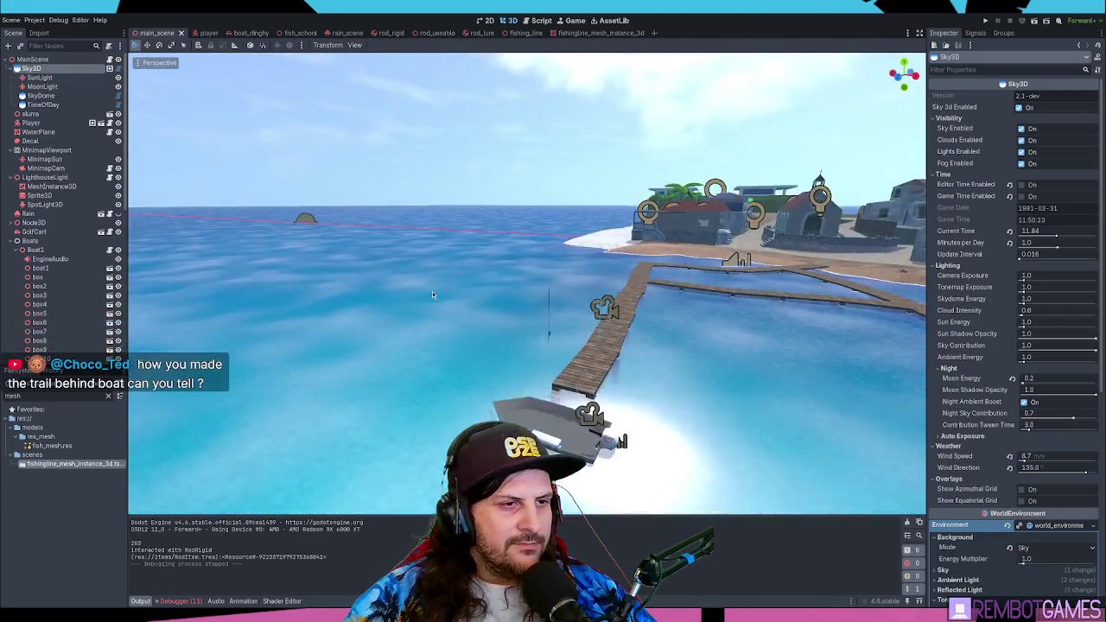
- Select BoatDinghy and try moving it away from the dock, undoing each move
mouse_move(432, 291)
mouse_down()
mouse_move(437, 333)
mouse_move(516, 325)
mouse_move(459, 343)
mouse_move(517, 295)
mouse_move(199, 330)
mouse_up()
click(515, 325)
mouse_move(528, 313)
mouse_down()
mouse_move(395, 234)
mouse_move(457, 94)
mouse_move(254, 118)
mouse_move(220, 255)
mouse_move(415, 354)
mouse_move(785, 358)
mouse_move(704, 247)
mouse_move(605, 177)
mouse_move(534, 147)
mouse_up()
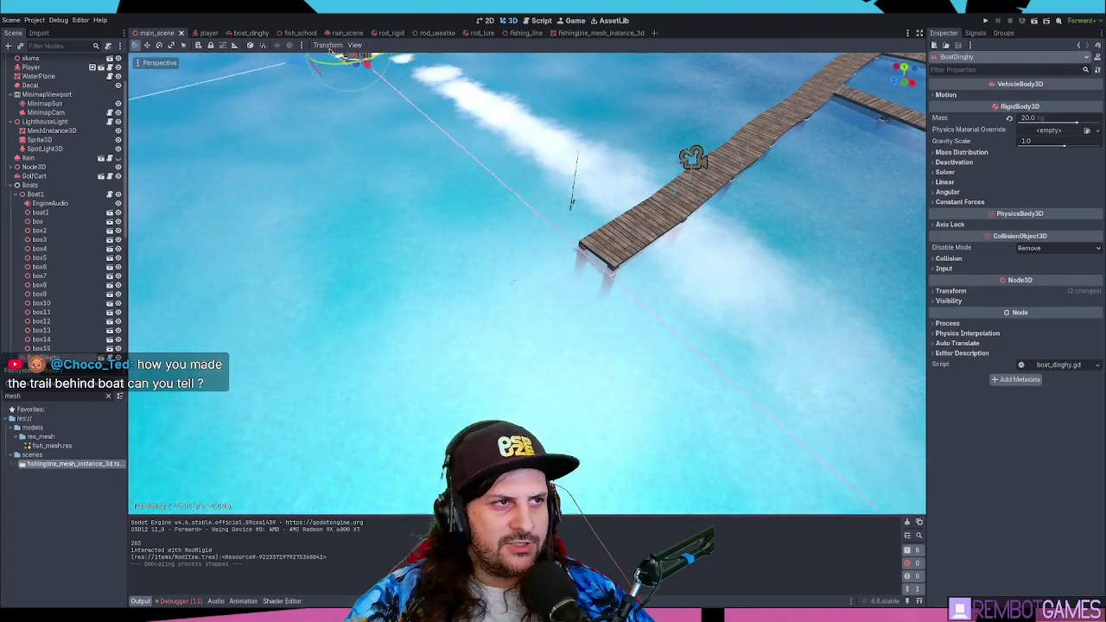
key(ctrl+z)
drag(557, 289, 445, 181)
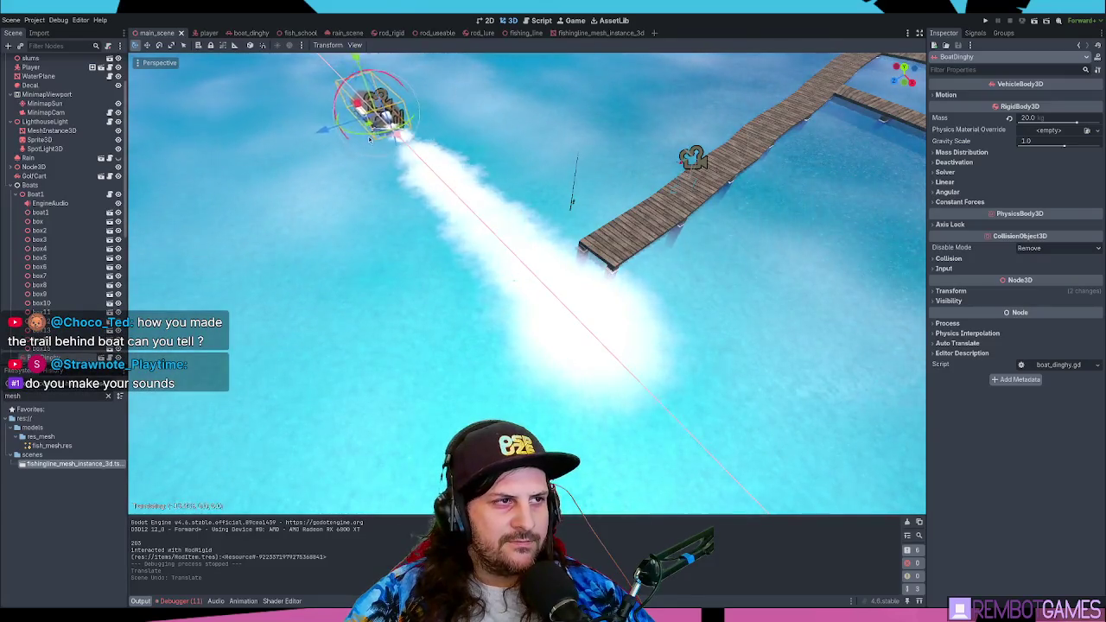
mouse_move(630, 299)
mouse_down()
mouse_move(619, 328)
mouse_move(521, 341)
mouse_move(622, 324)
mouse_up()
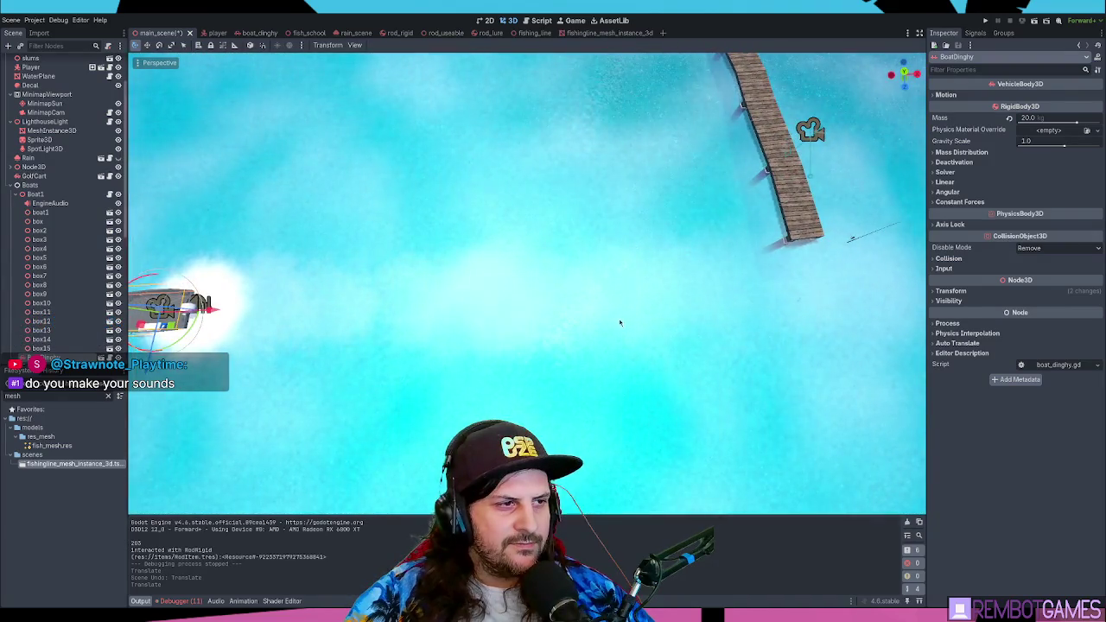
key(ctrl+z)
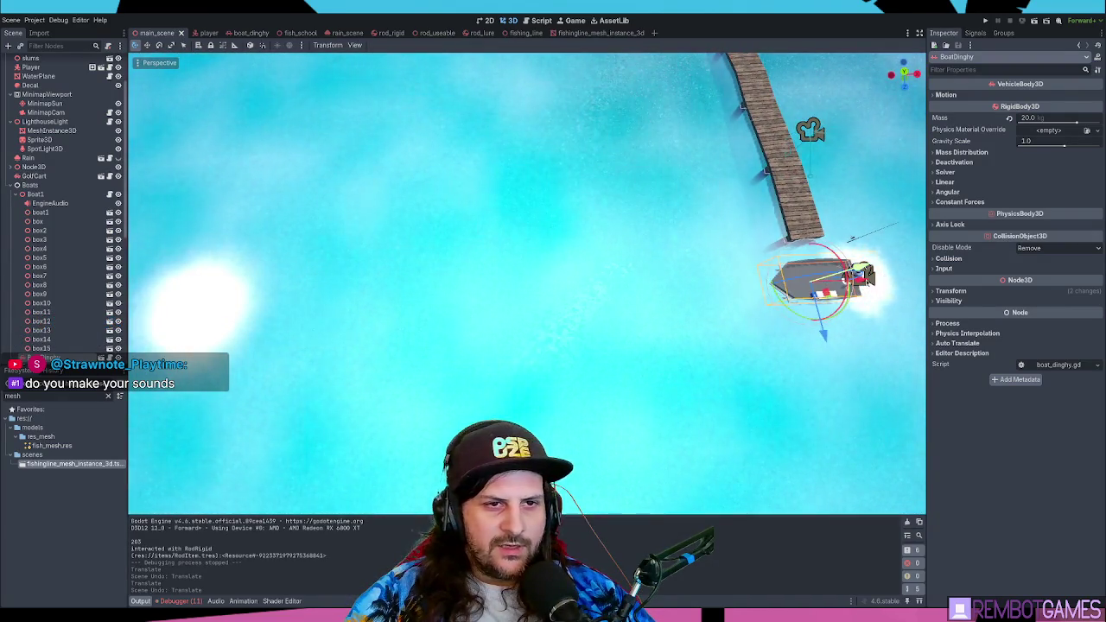
- Slide the boat left to preview its wake, restore it, then select WakeParticles in boat_dinghy
click(868, 273)
key(ctrl+z)
mouse_move(867, 273)
mouse_down()
mouse_move(668, 298)
mouse_move(186, 299)
mouse_up()
key(ctrl+z)
mouse_move(626, 283)
mouse_down()
mouse_move(506, 213)
mouse_move(698, 406)
mouse_up()
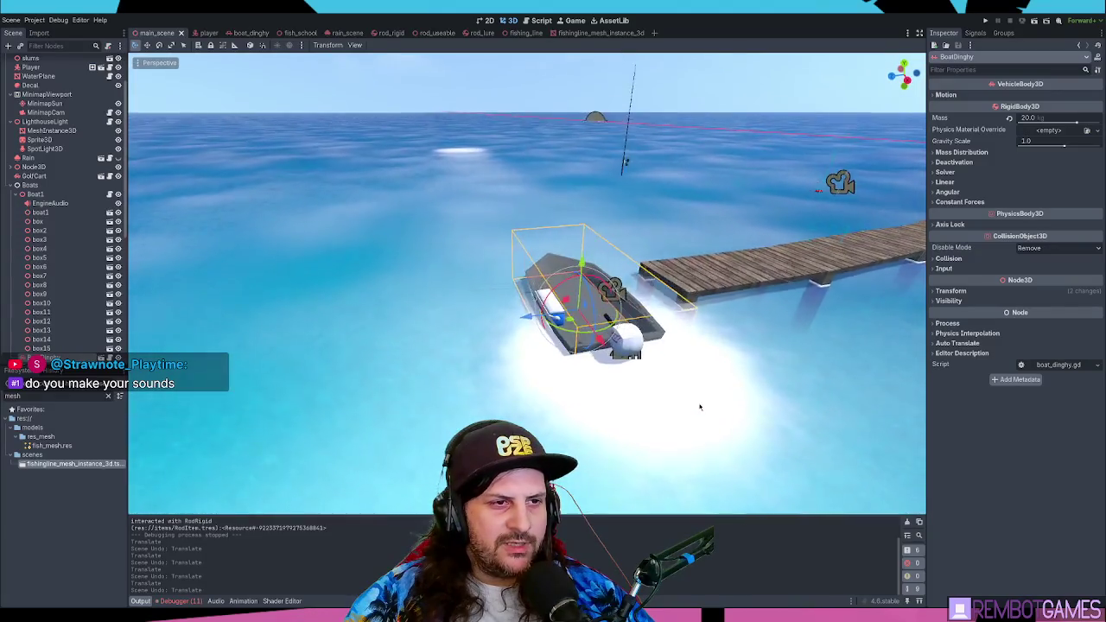
click(250, 33)
click(41, 331)
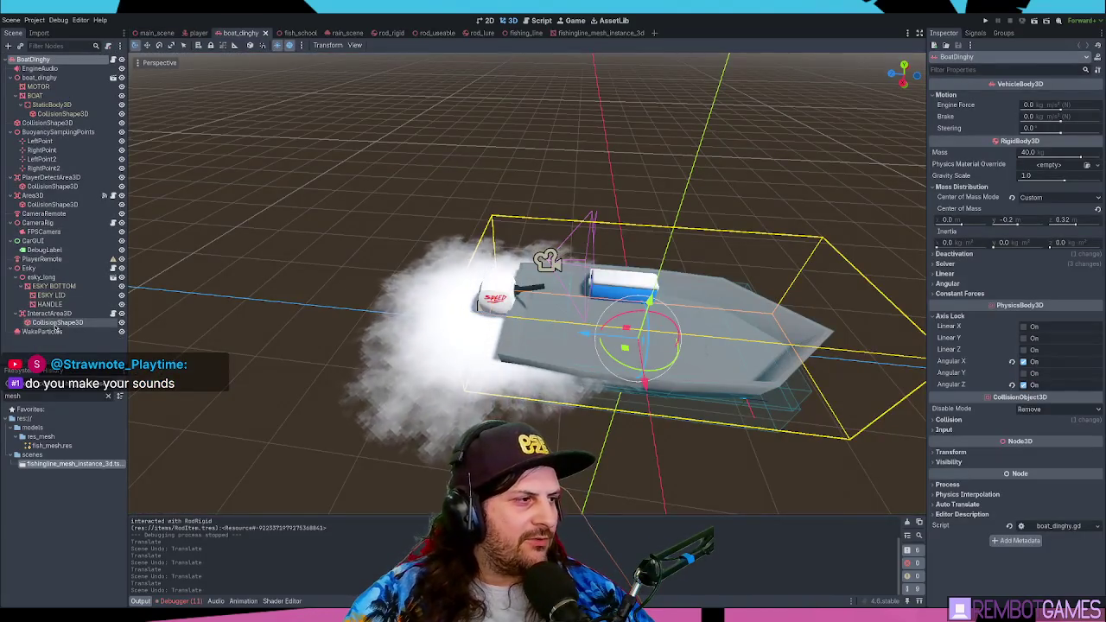
- Frame WakeParticles, orbit to a side view of the boat, and run the game
key(f)
mouse_move(367, 287)
mouse_down()
mouse_move(444, 247)
mouse_move(674, 369)
mouse_up()
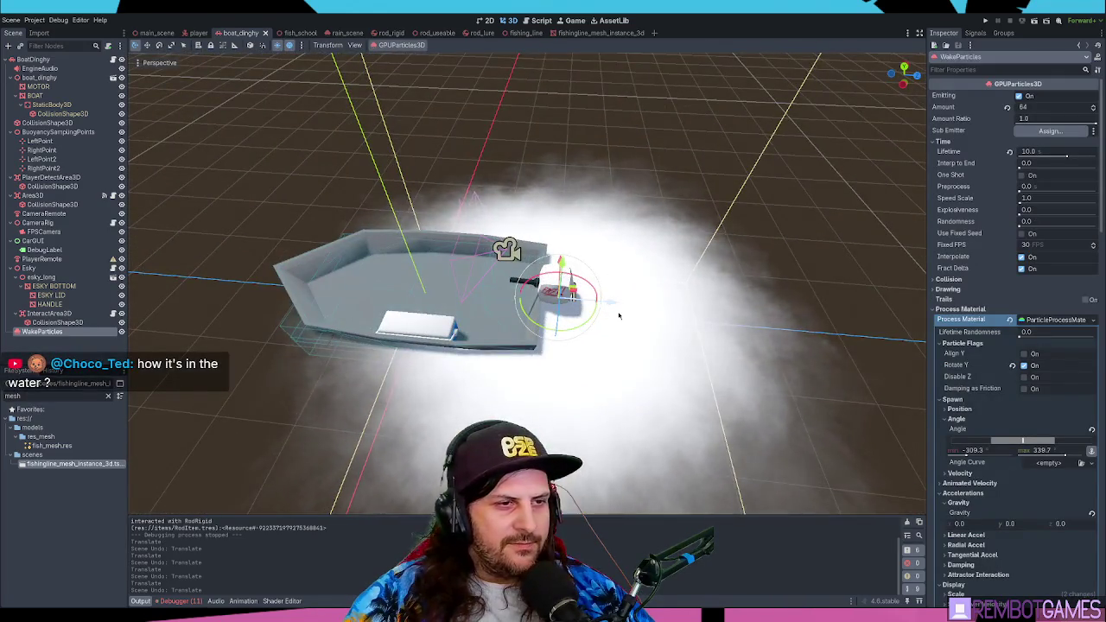
drag(668, 302, 596, 296)
key(F5)
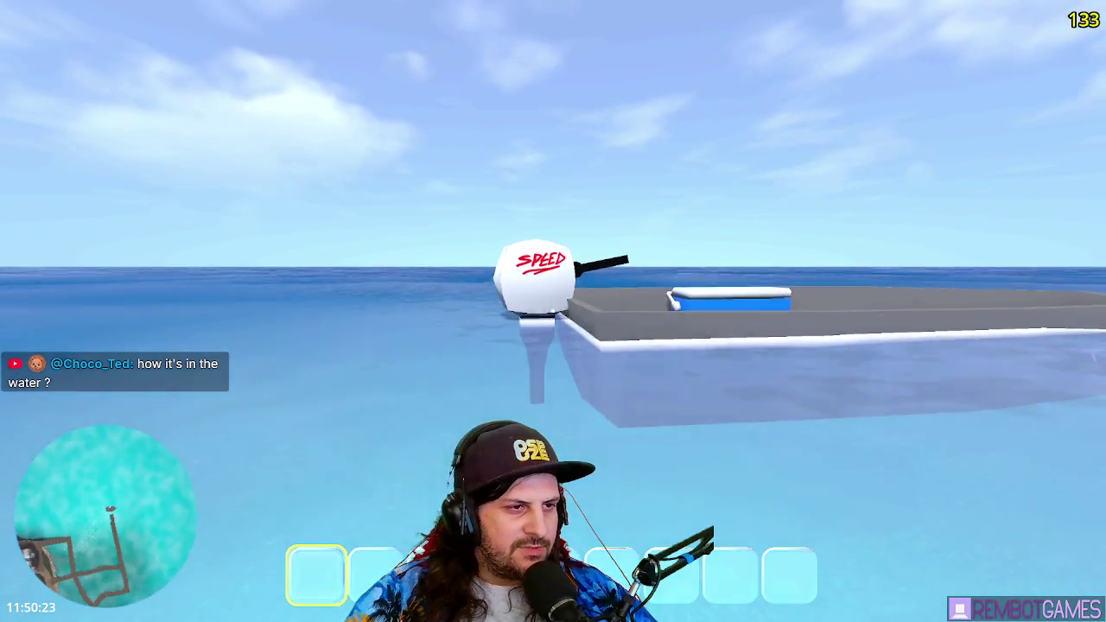
- Walk to the boat, board it, throttle up and steer left to curve the wake
key(w)
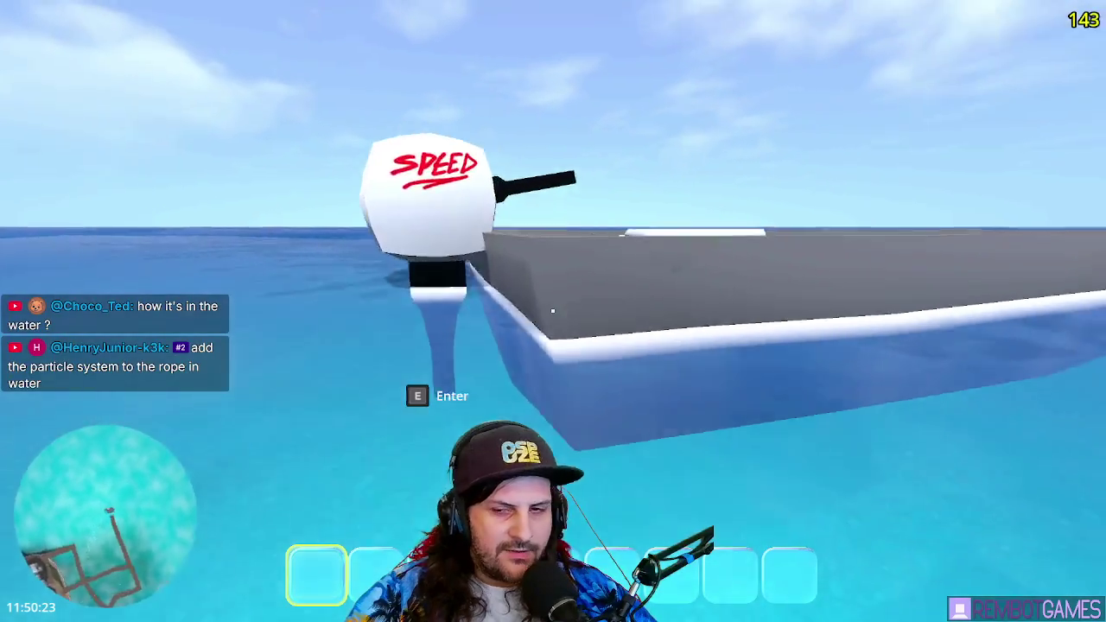
key(e)
key(w)
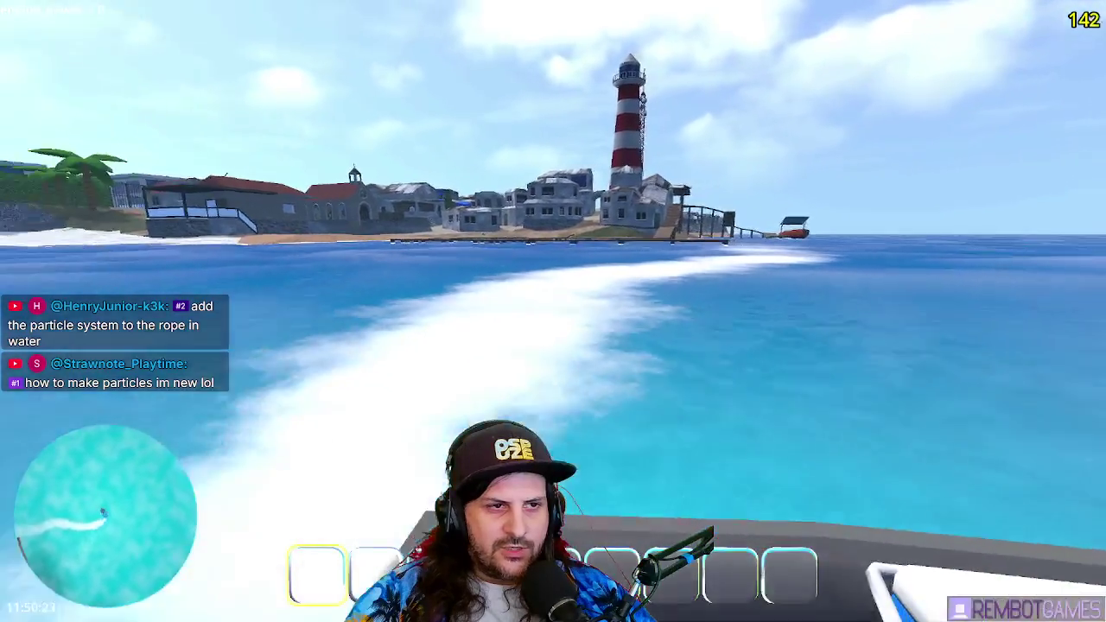
key(a)
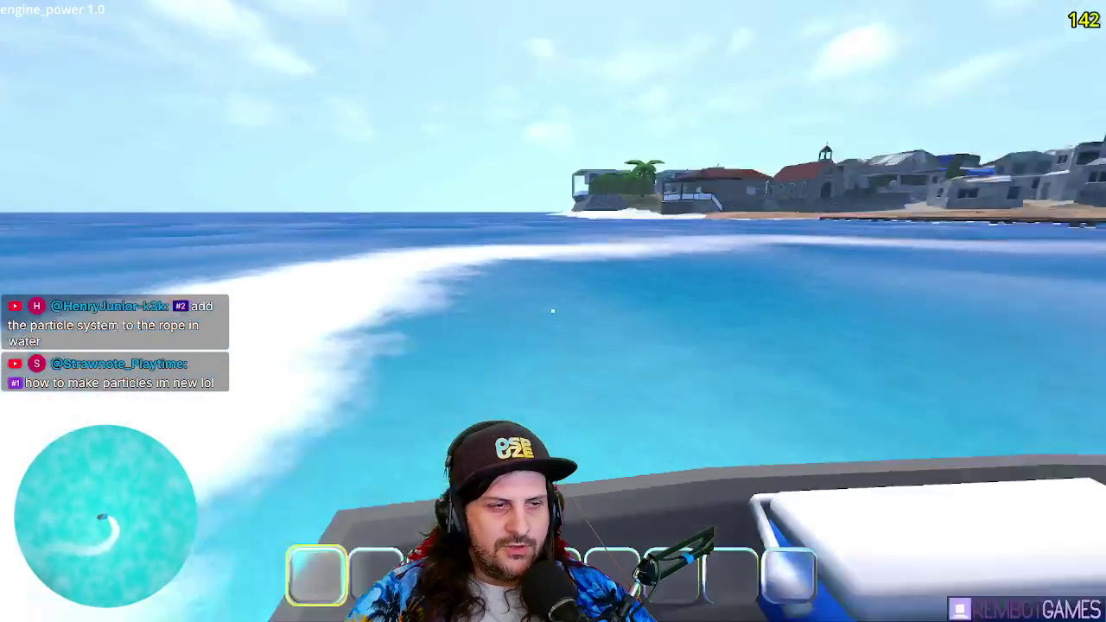
key(a)
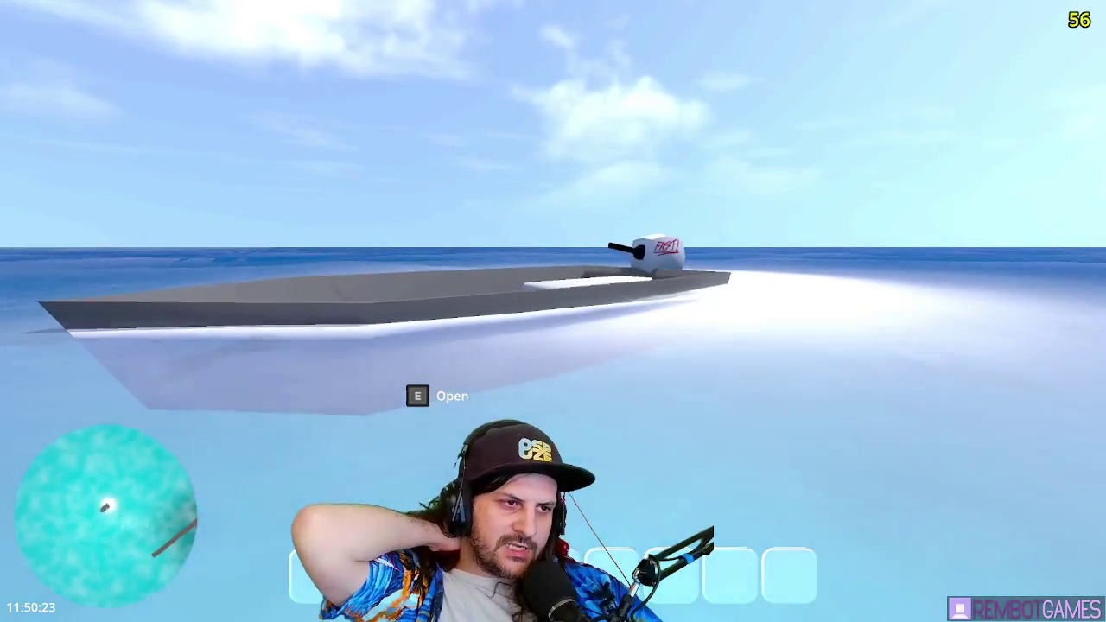
- Leave and re-board the boat, then accelerate to full power and cut the engine
key(s)
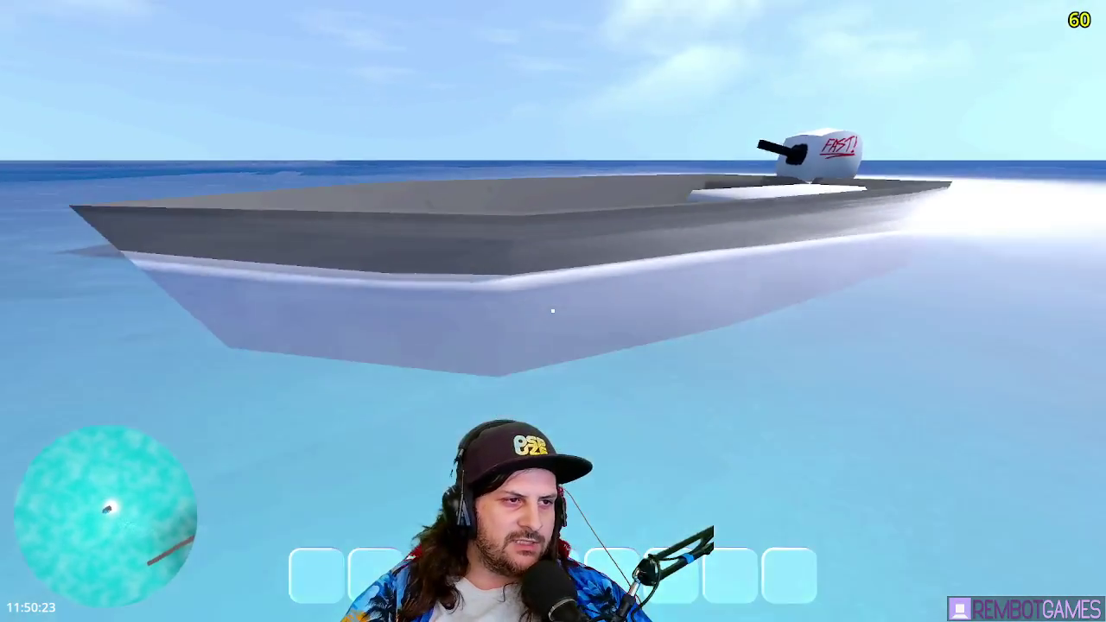
key(space)
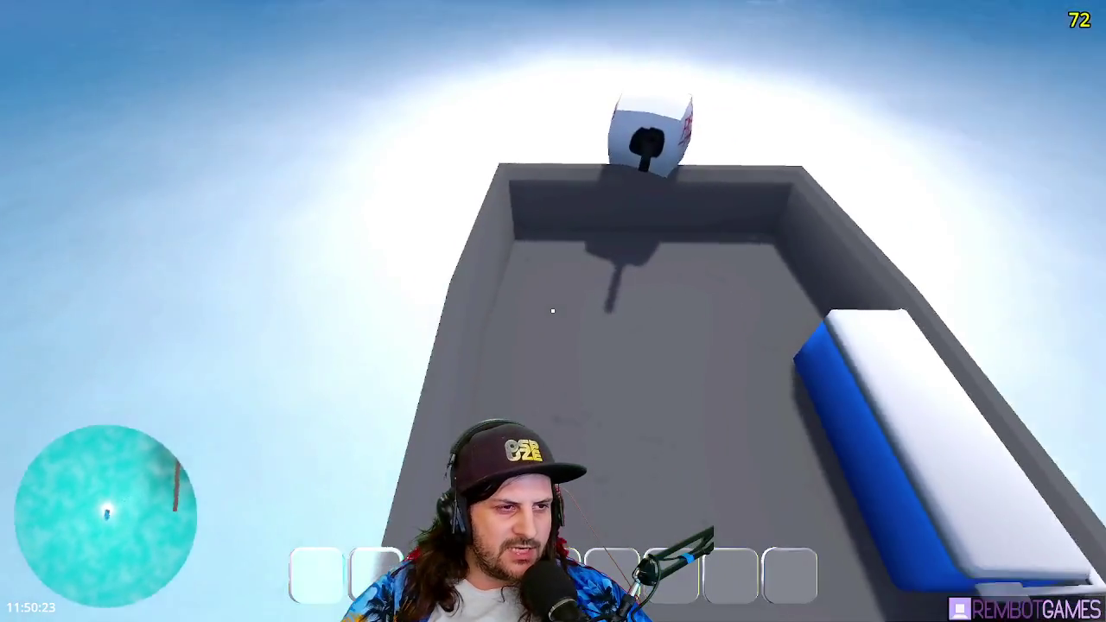
key(e)
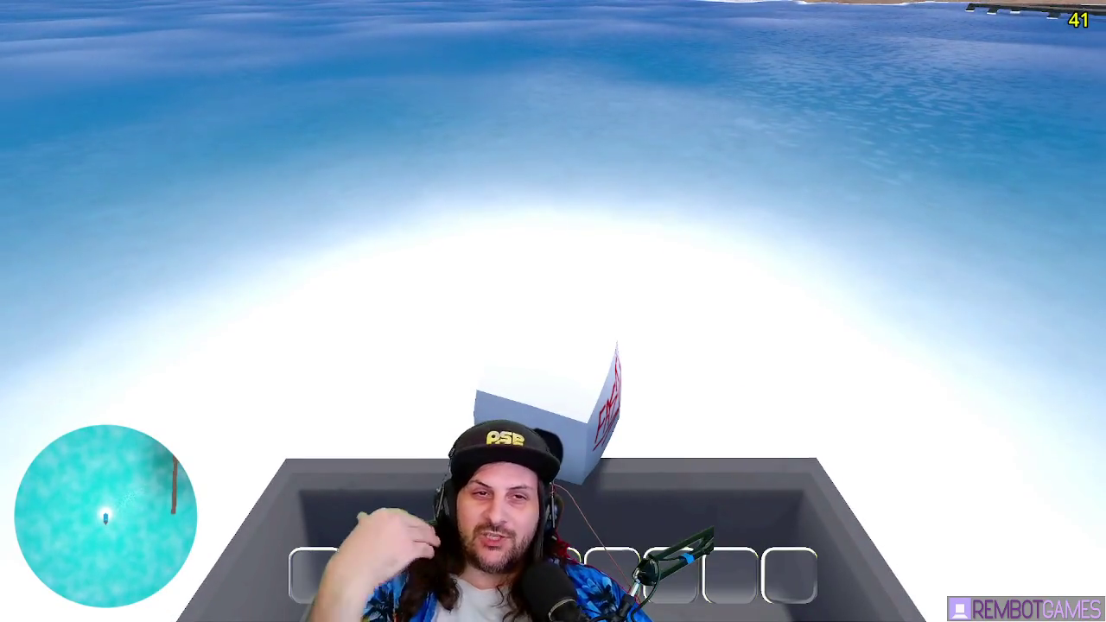
key(e)
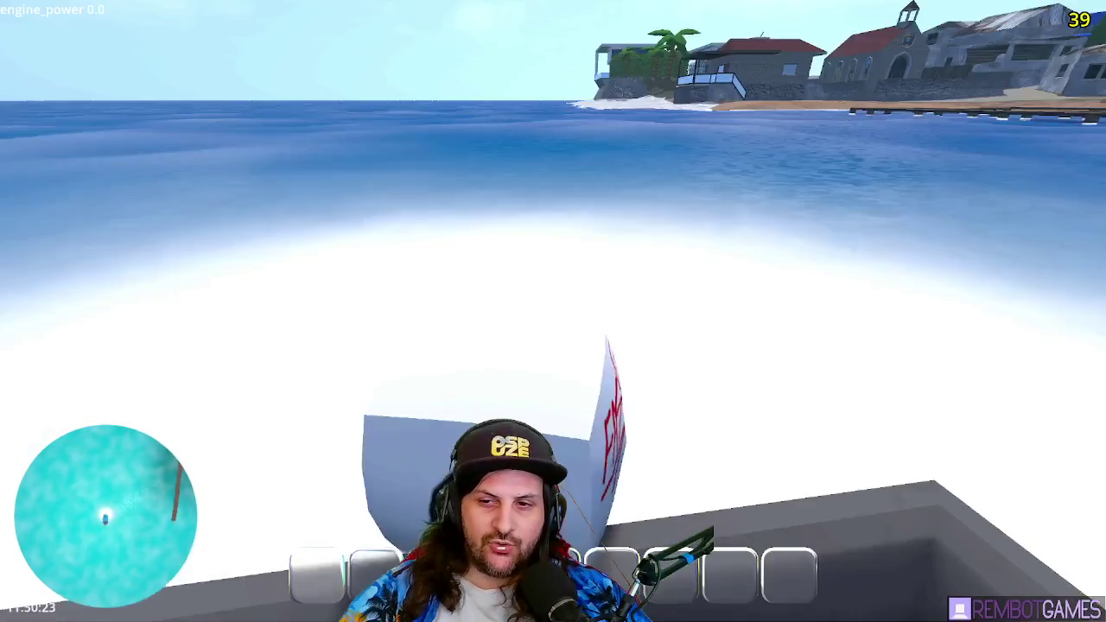
key(w)
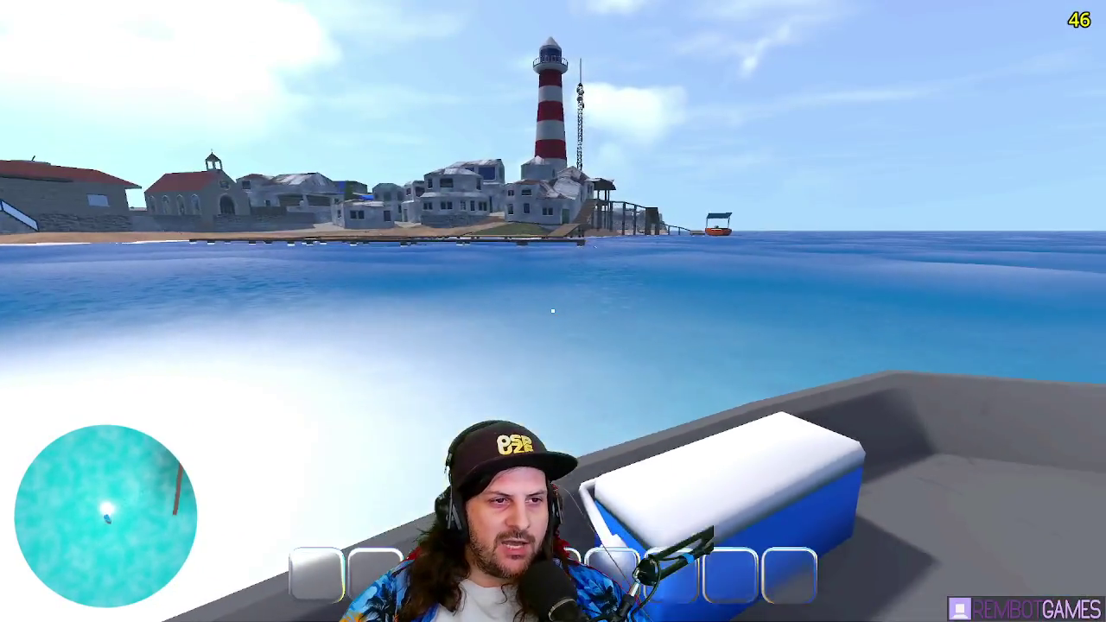
key(s)
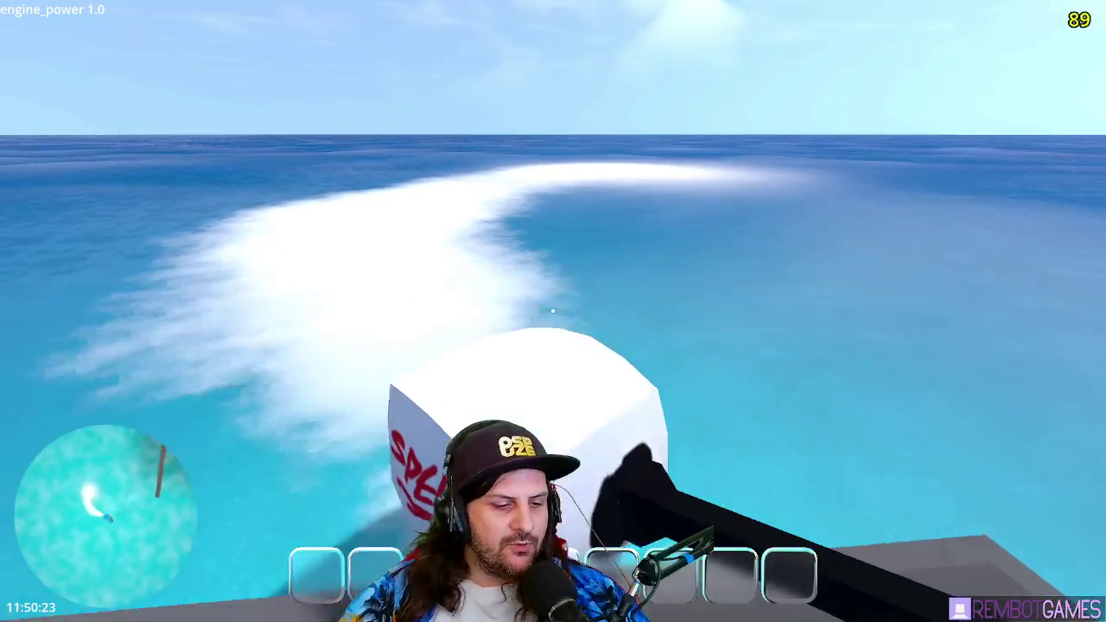
- Drive toward the island with power bursts, re-board, and nudge the throttle to throw wake spray
key(w)
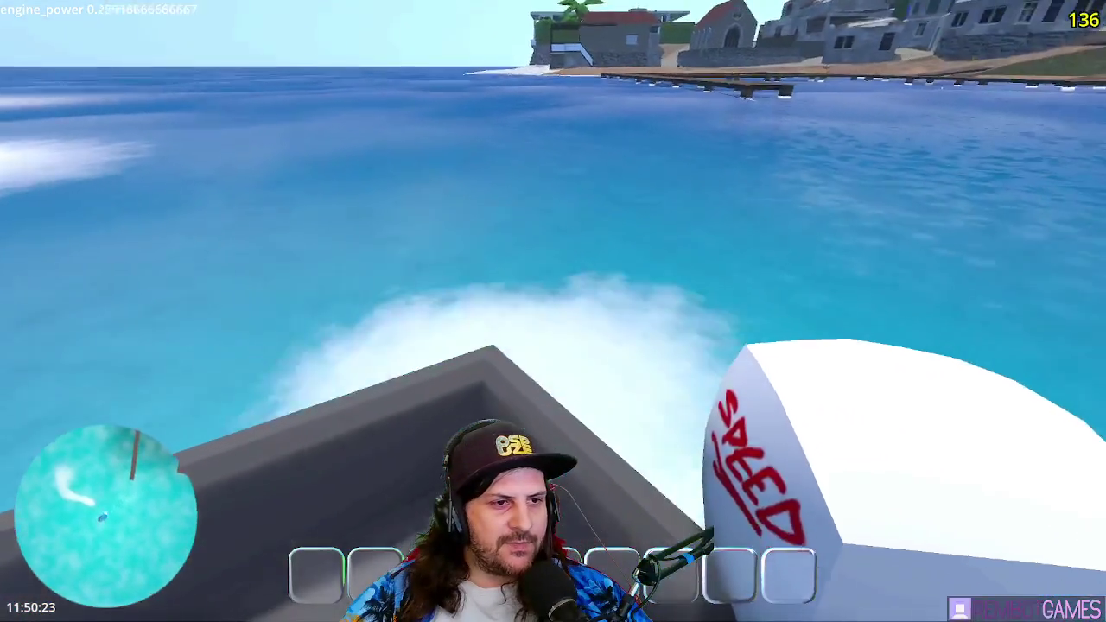
key(w)
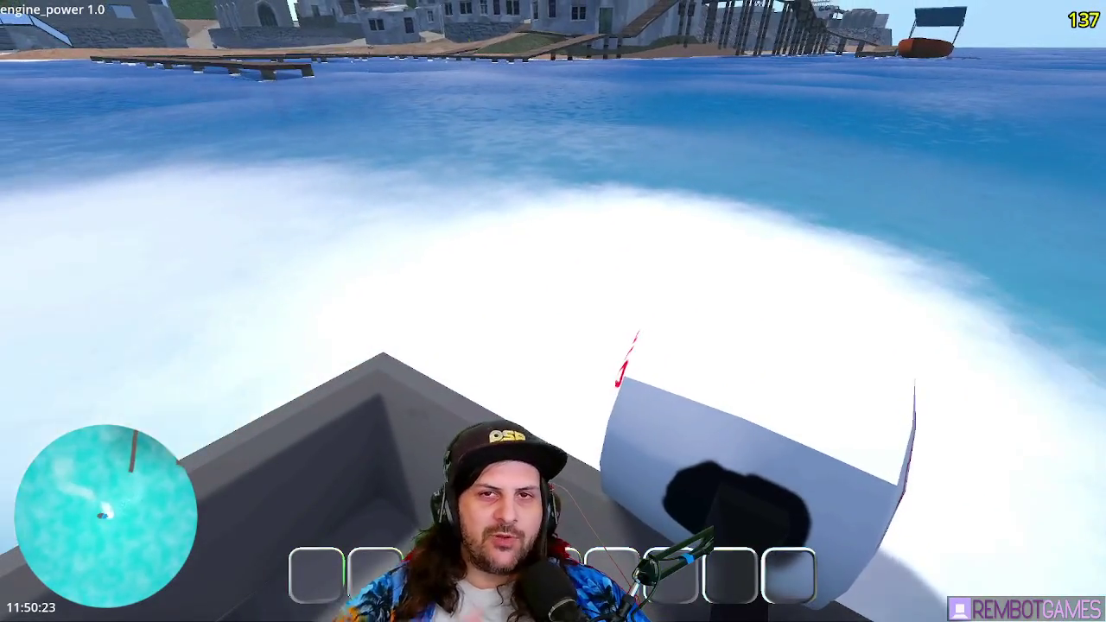
key(s)
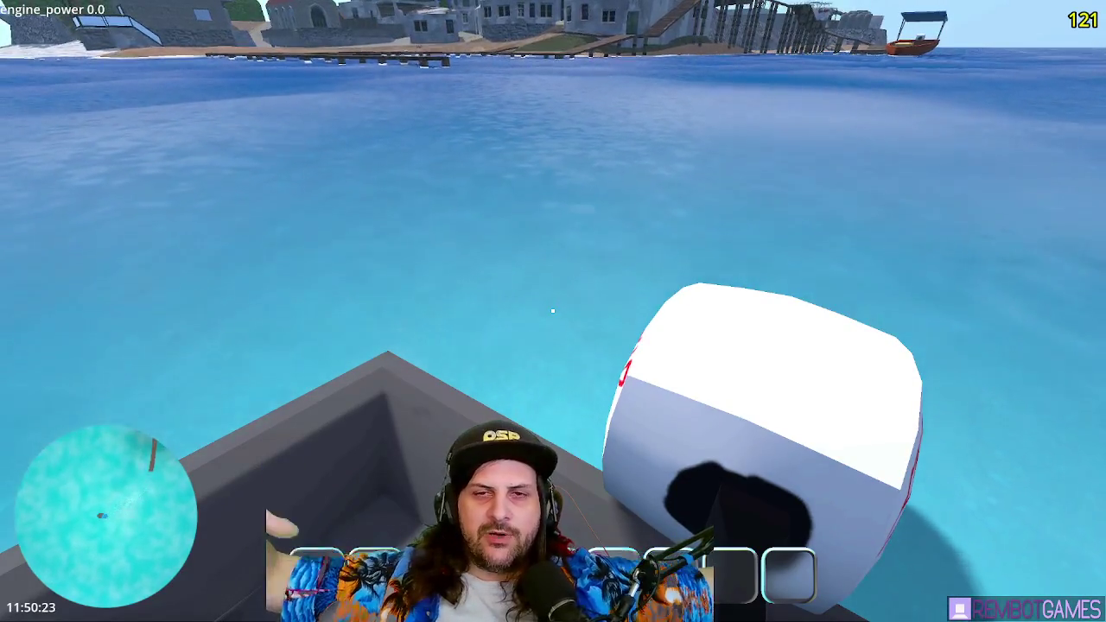
key(e)
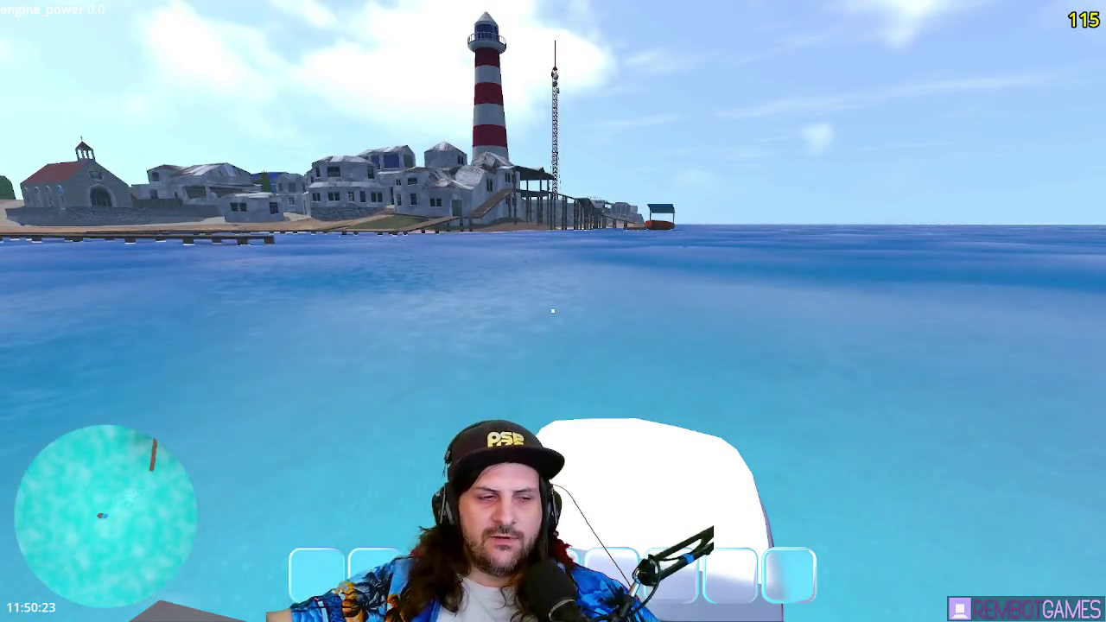
key(e)
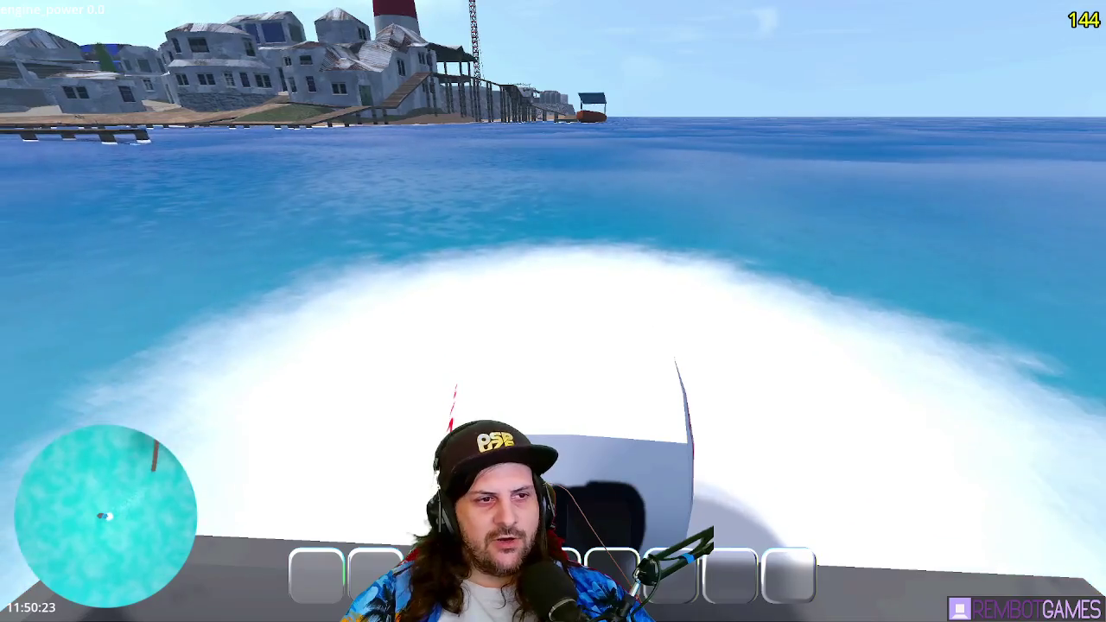
key(w)
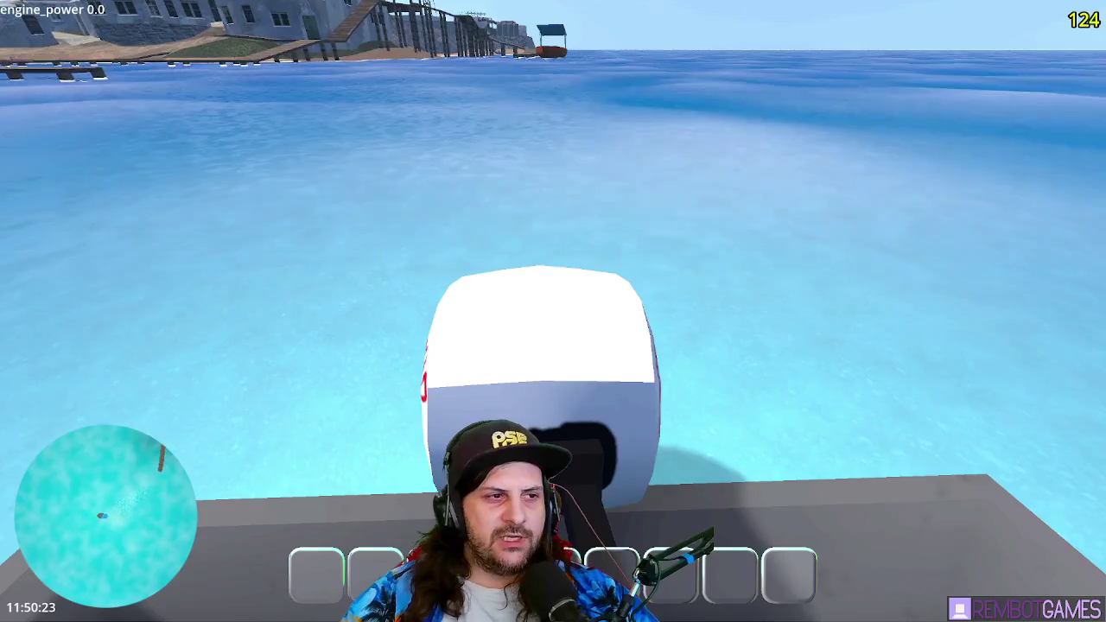
key(w)
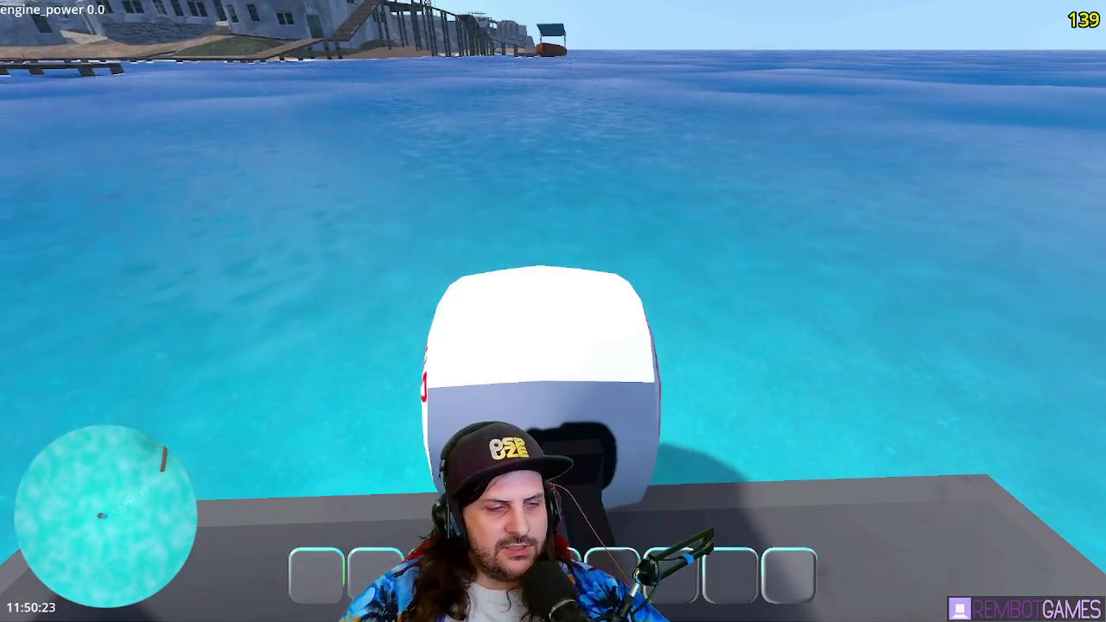
scroll(648, 246, down, 3)
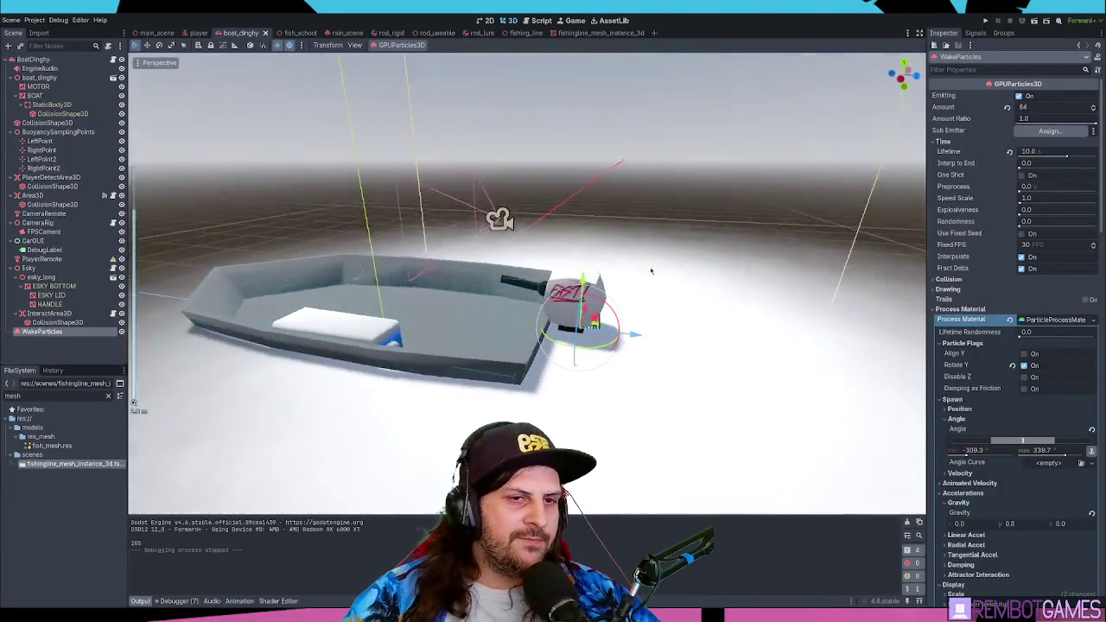
- Review the particle process material properties, widen the Inspector and orbit around the boat
click(1060, 320)
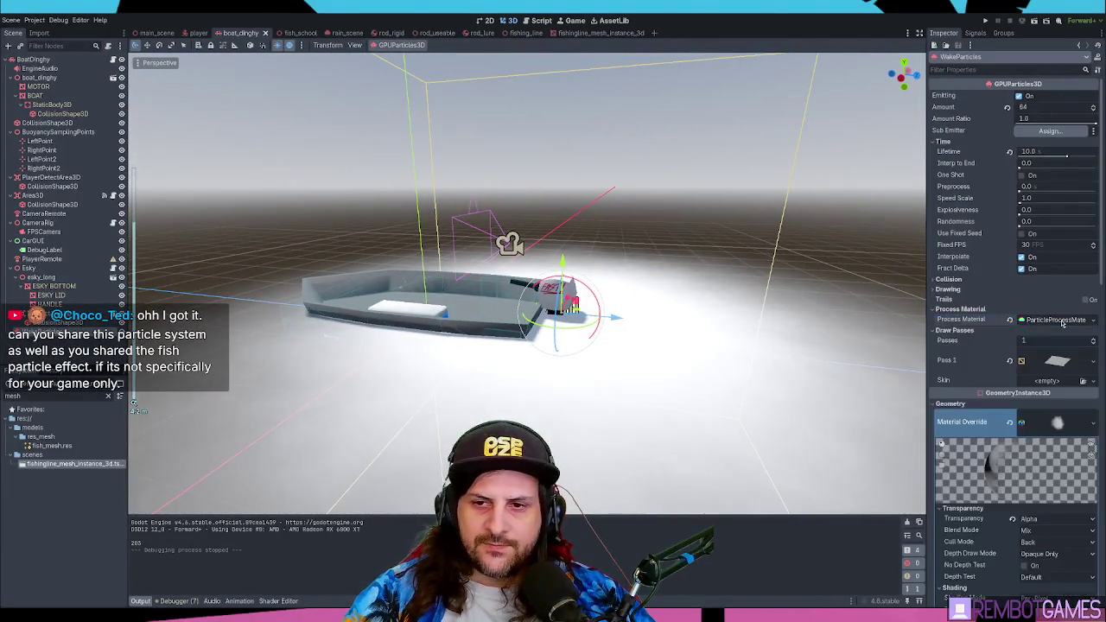
click(1063, 321)
scroll(994, 302, down, 3)
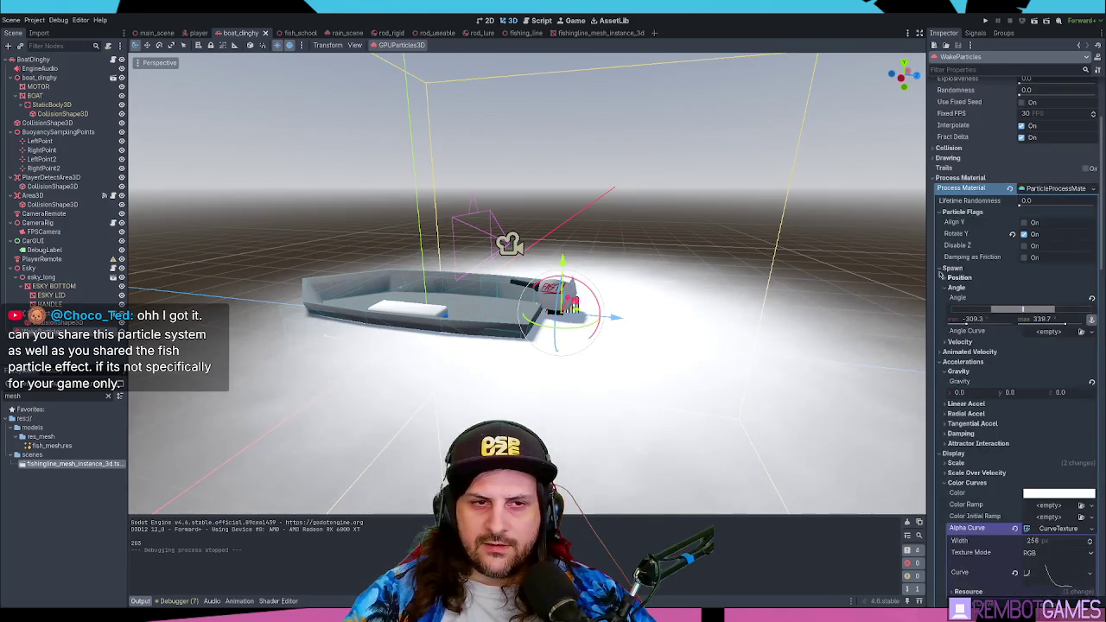
drag(927, 263, 901, 263)
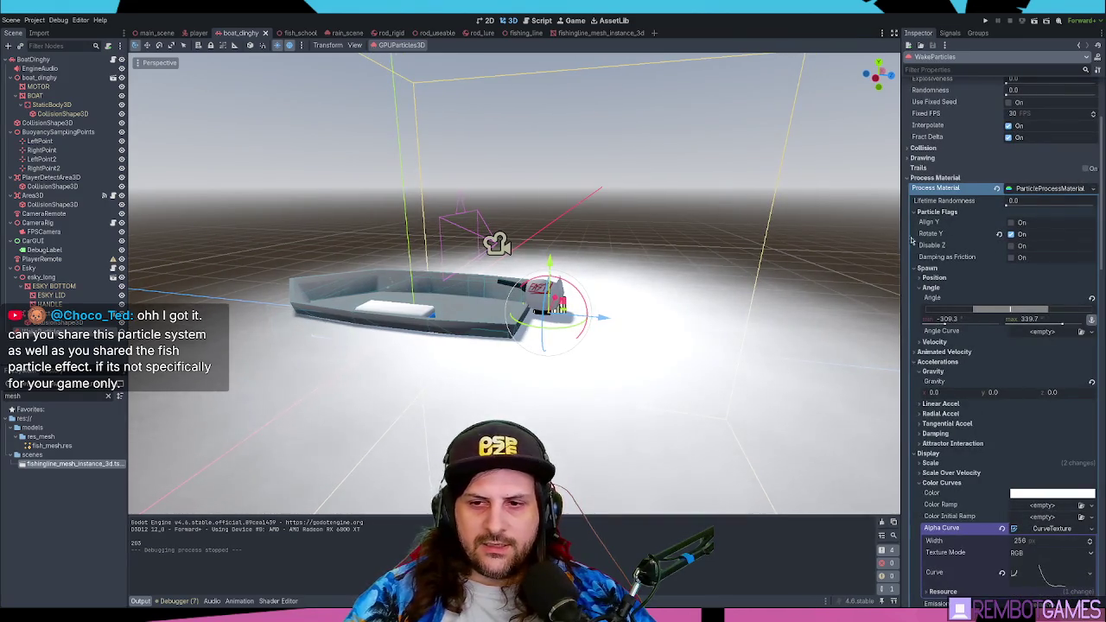
scroll(801, 240, down, 5)
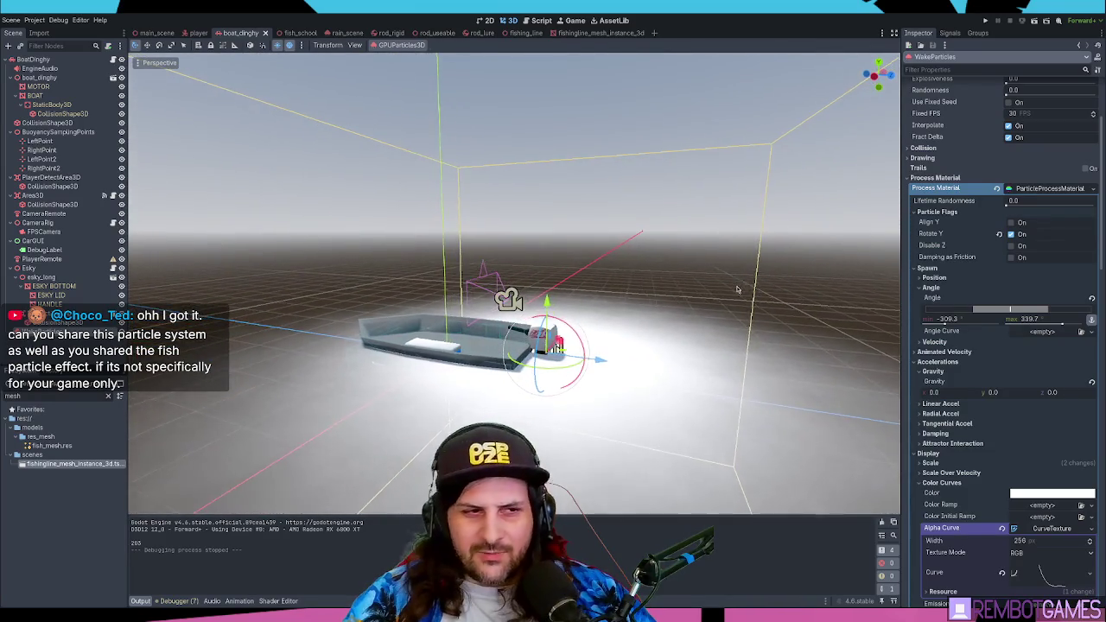
drag(749, 277, 625, 321)
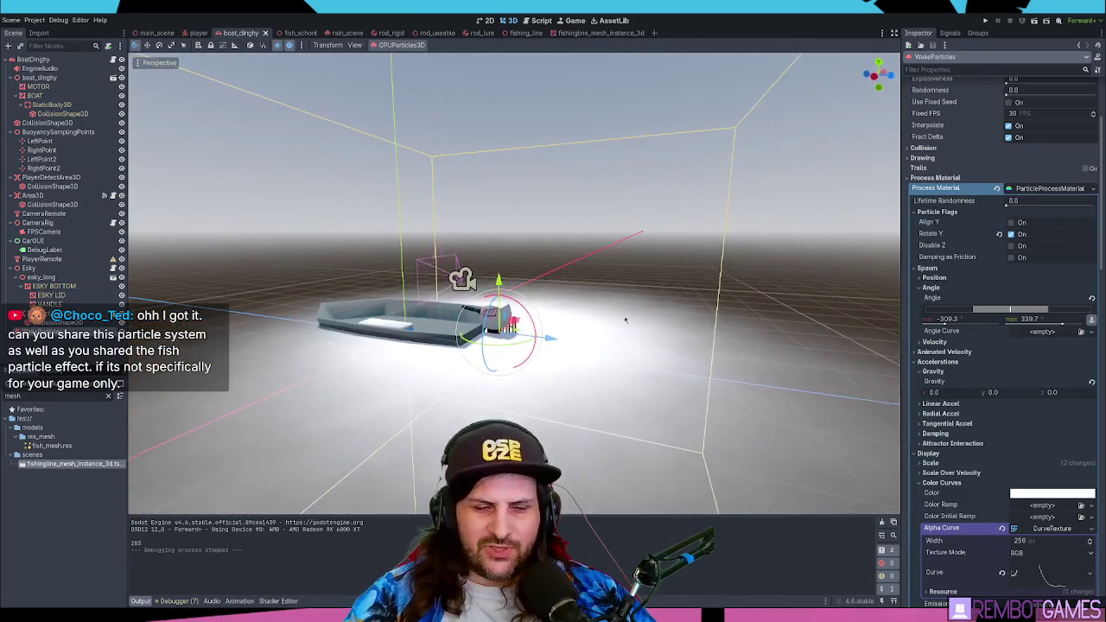
scroll(739, 318, up, 2)
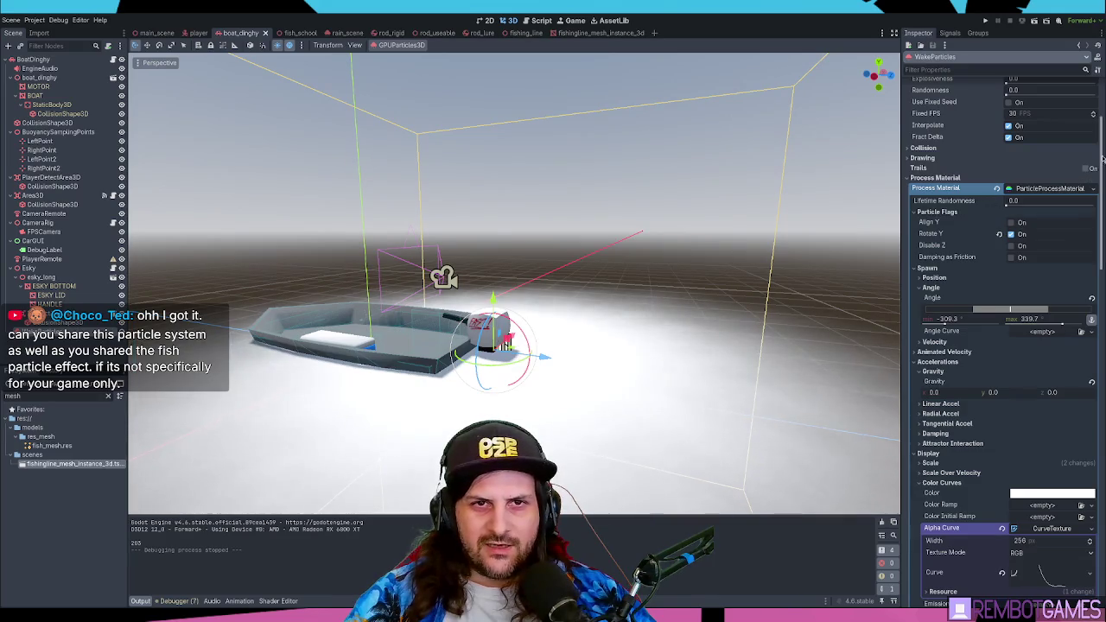
scroll(1103, 158, down, 3)
scroll(1104, 171, up, 5)
scroll(1103, 171, down, 3)
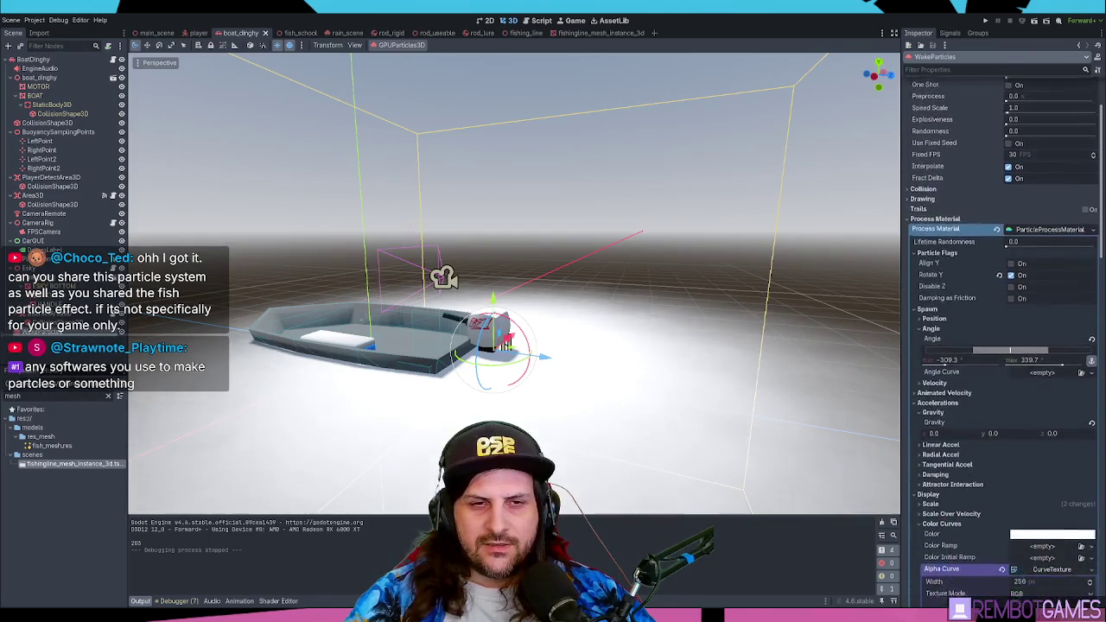
scroll(957, 252, down, 2)
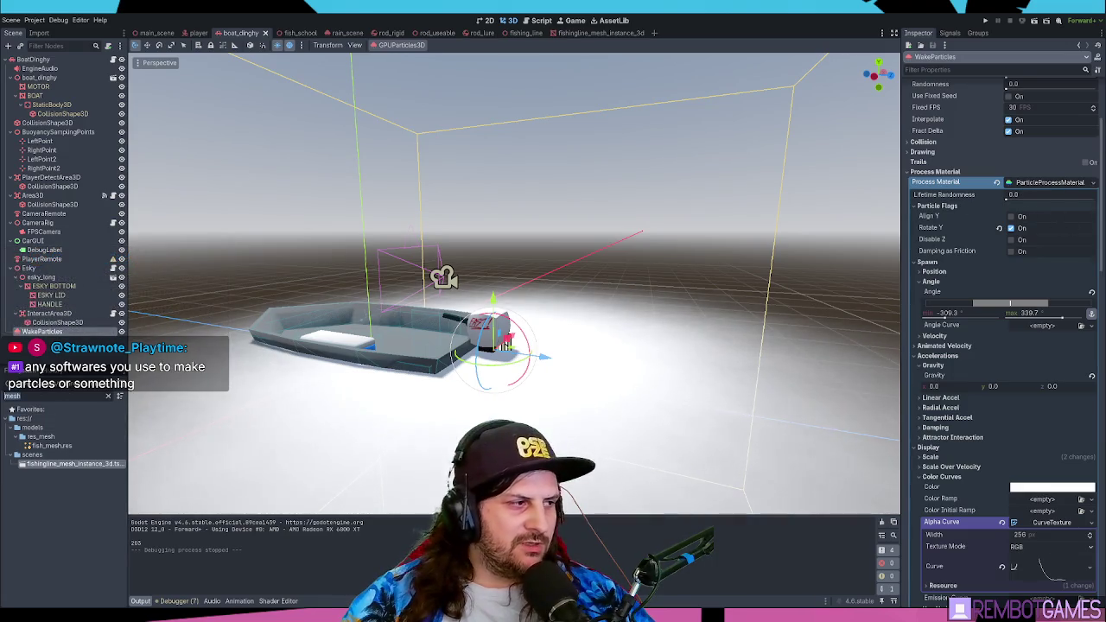
- Filter FileSystem by 'smok', inspect smoke4.png, then return to WakeParticles' properties
text(smok)
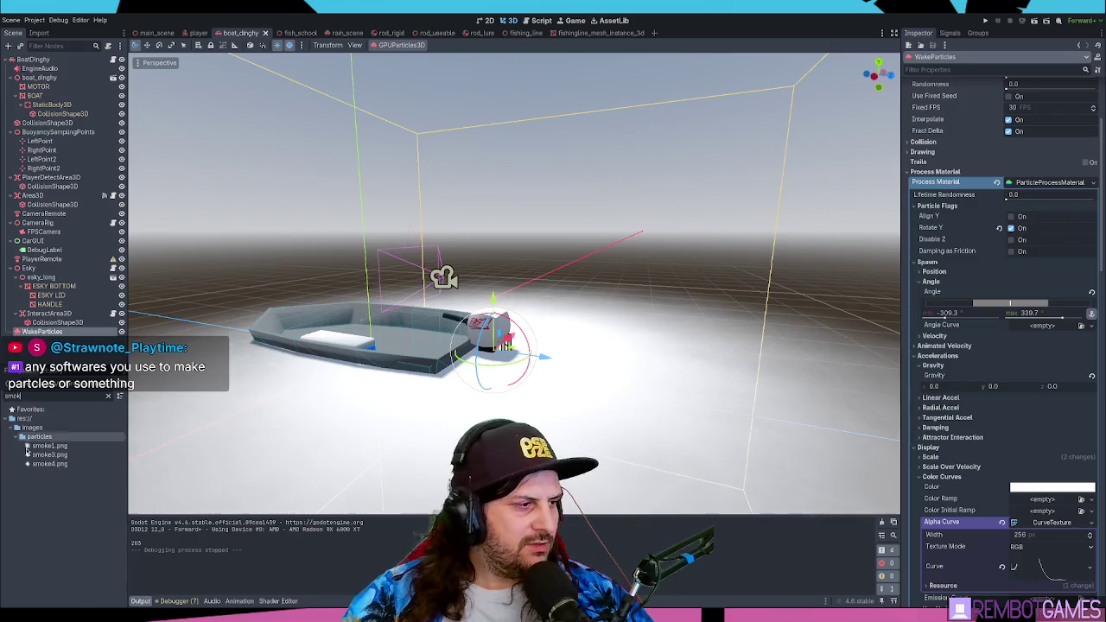
click(49, 464)
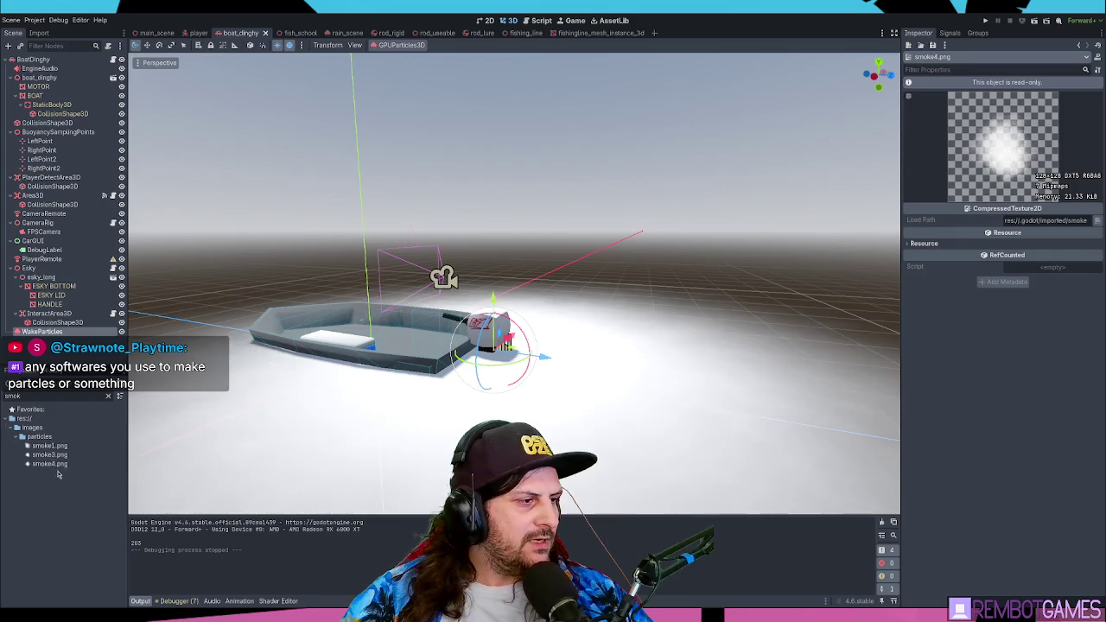
click(41, 331)
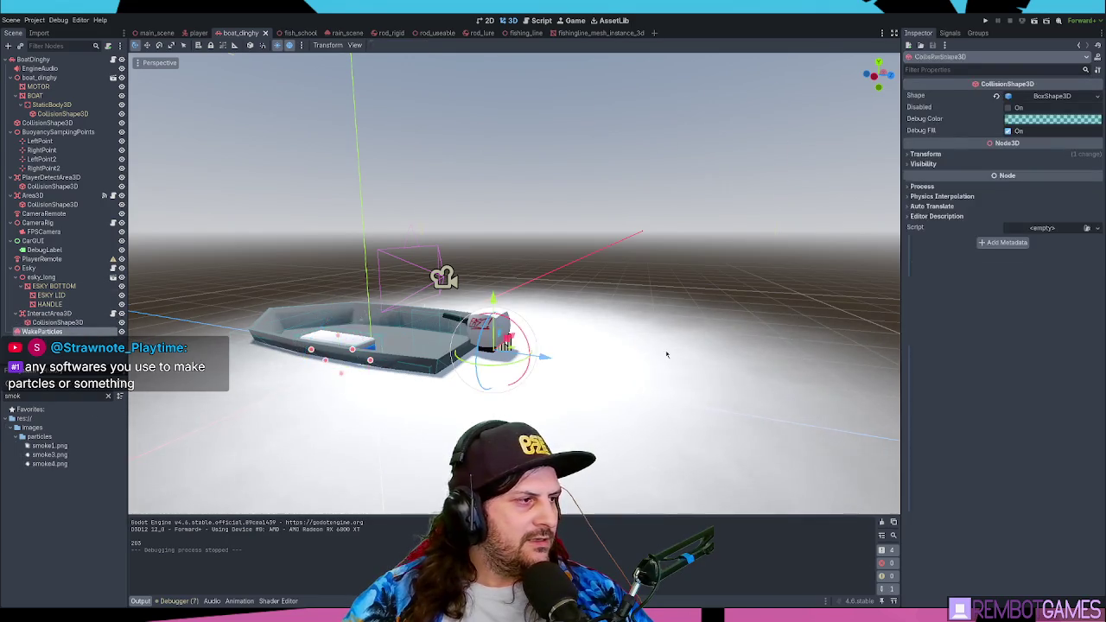
- Lower the WakeParticles Alpha Curve's first point and tangent, then collapse the curve editor
scroll(1003, 390, down, 5)
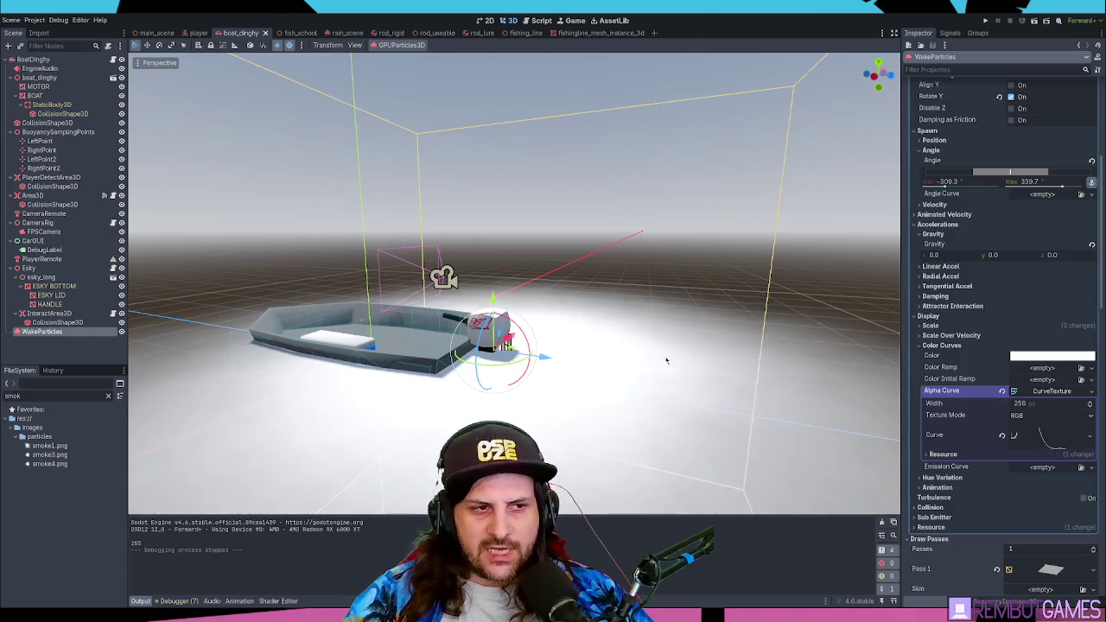
click(1063, 441)
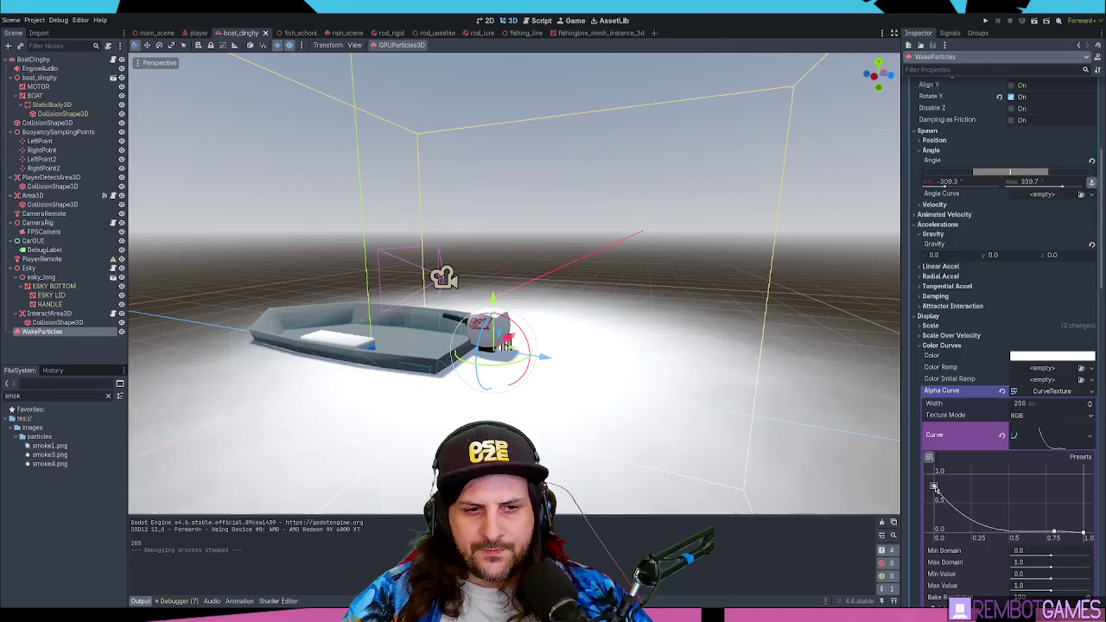
scroll(980, 448, down, 4)
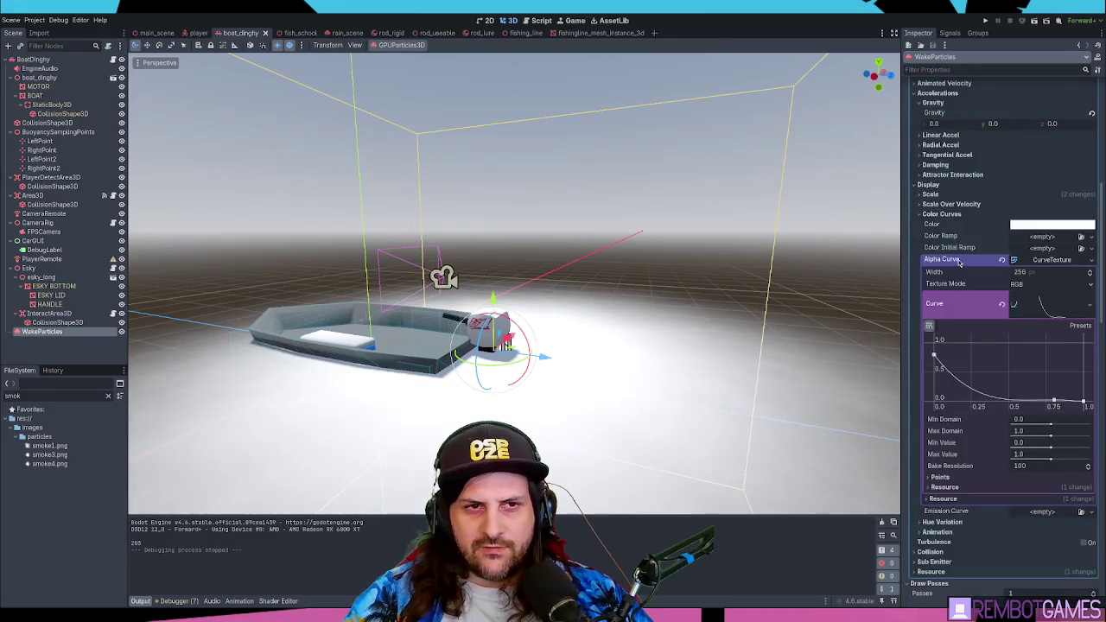
mouse_move(934, 357)
mouse_down()
mouse_move(932, 399)
mouse_move(959, 406)
mouse_move(959, 357)
mouse_move(945, 370)
mouse_up()
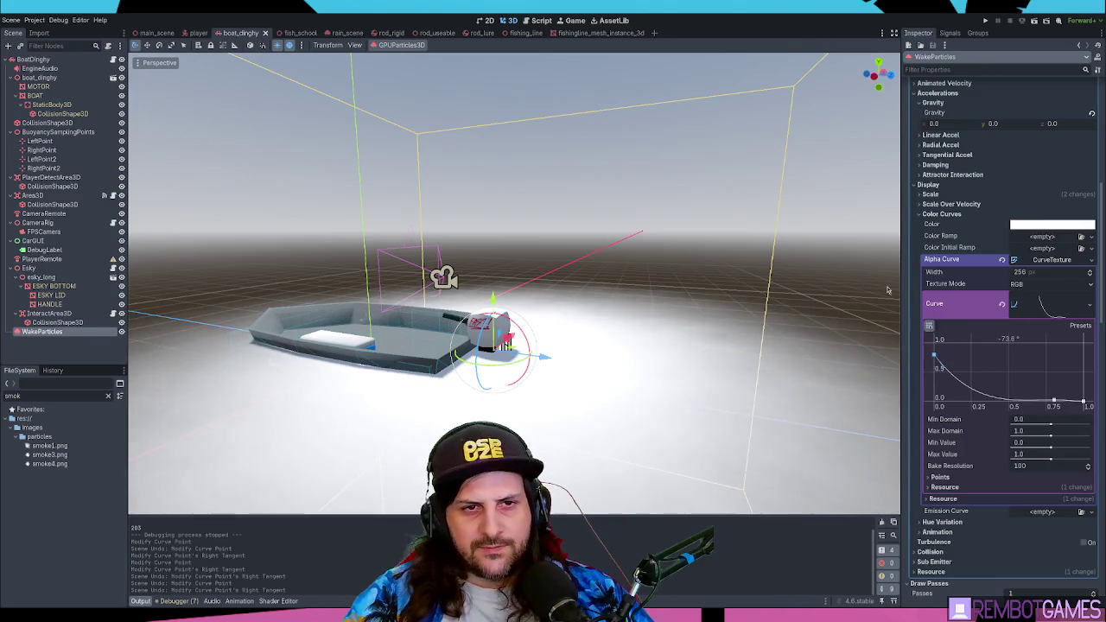
click(1050, 259)
scroll(977, 277, up, 5)
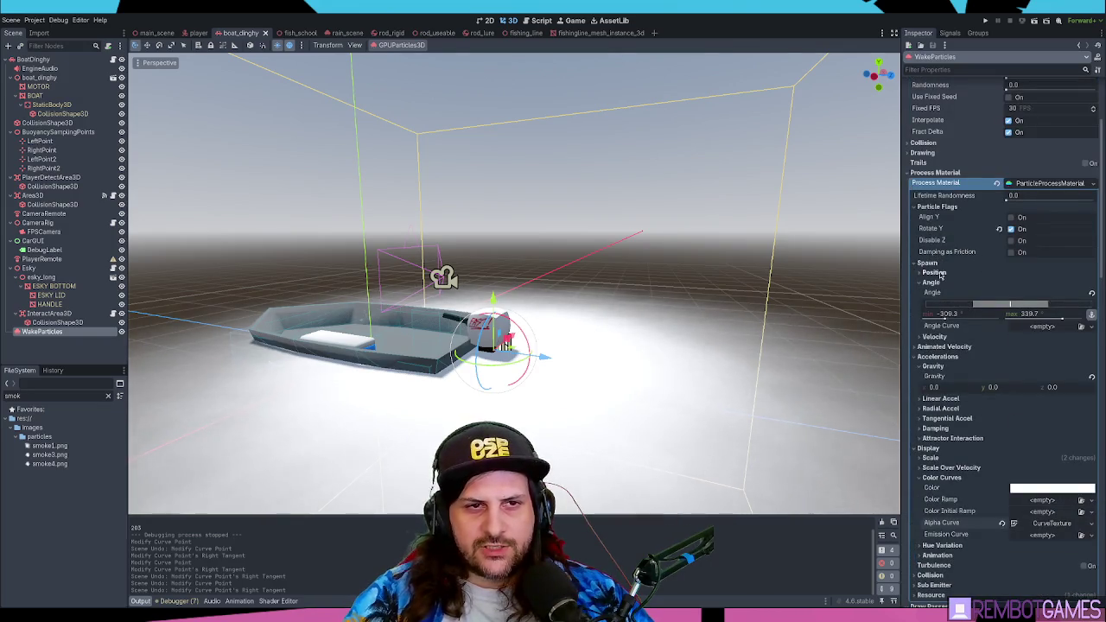
- Collapse Spawn, Accelerations and Color Curves, then expand Display > Scale to reveal the 0.8–1.2 range
click(928, 263)
click(935, 283)
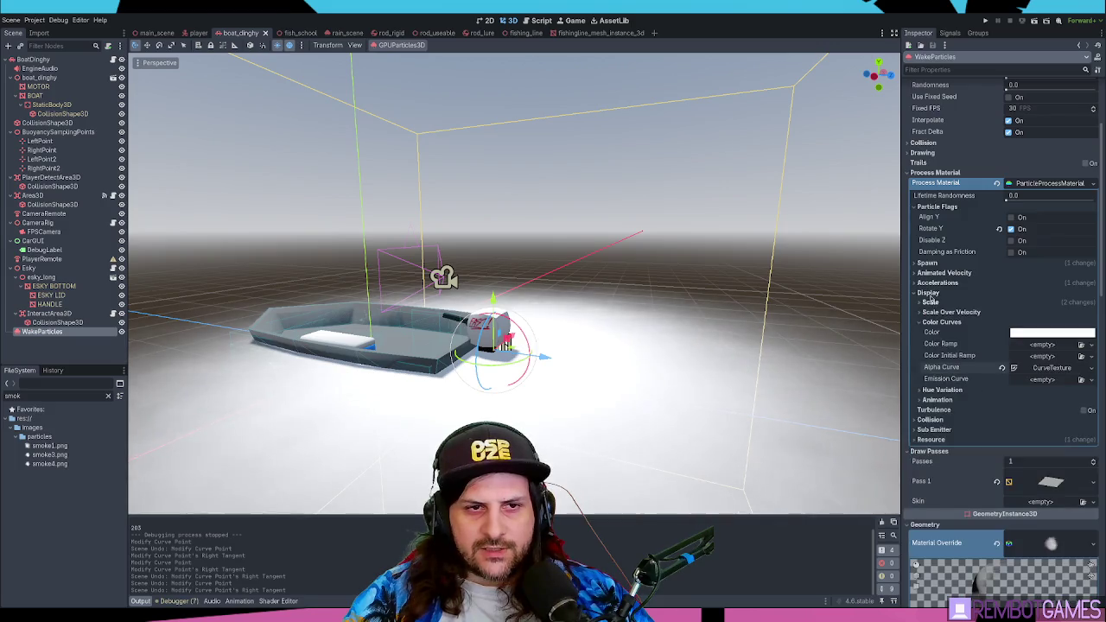
scroll(951, 328, down, 2)
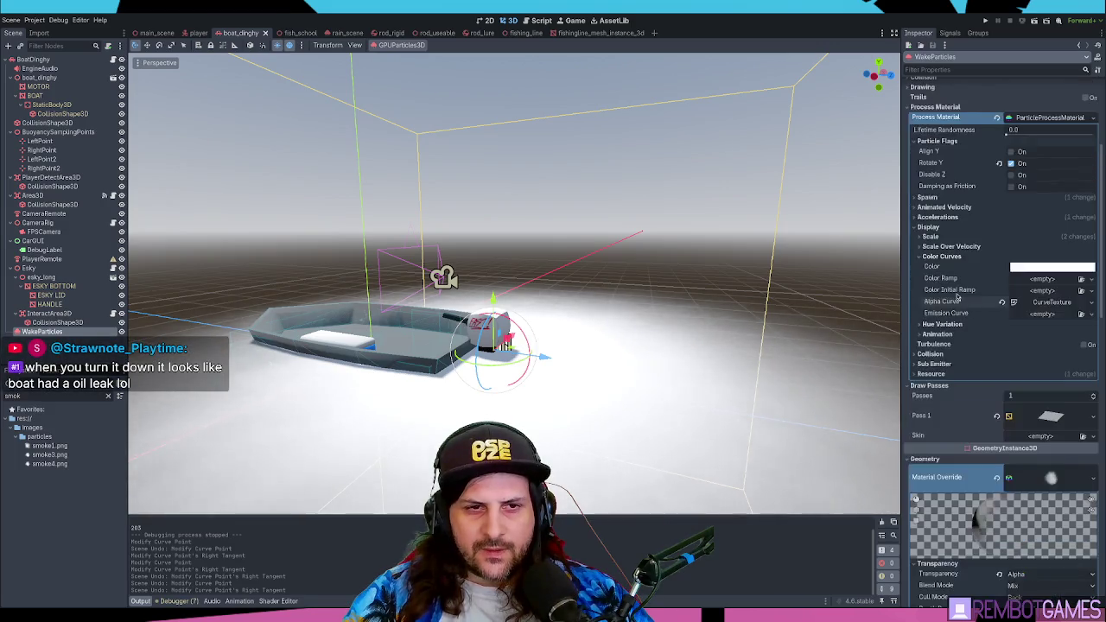
click(938, 256)
click(934, 237)
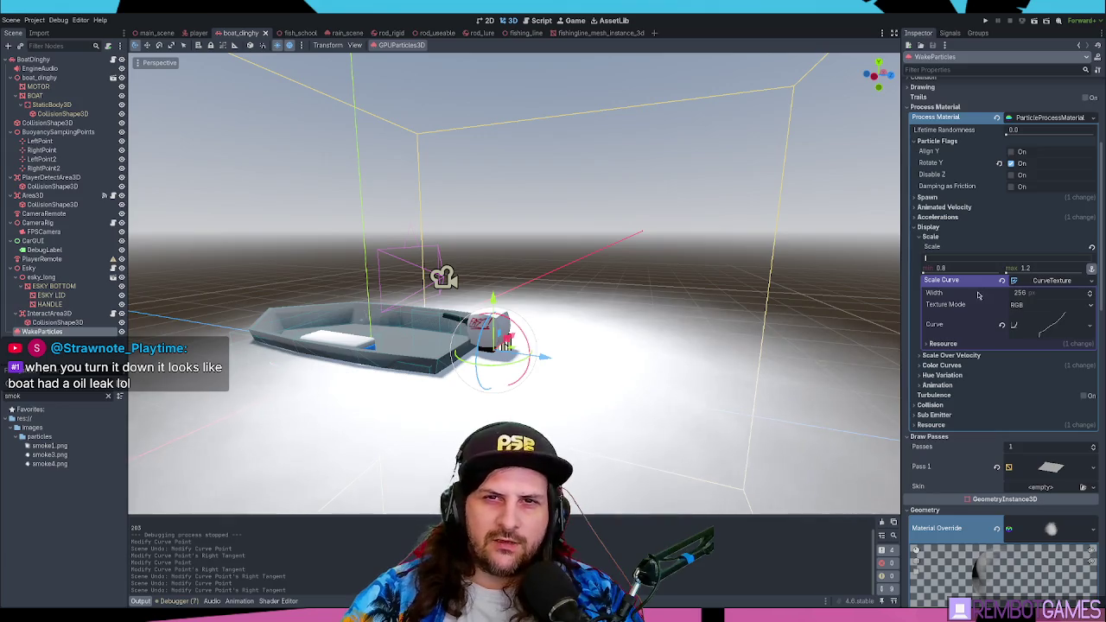
scroll(977, 298, down, 2)
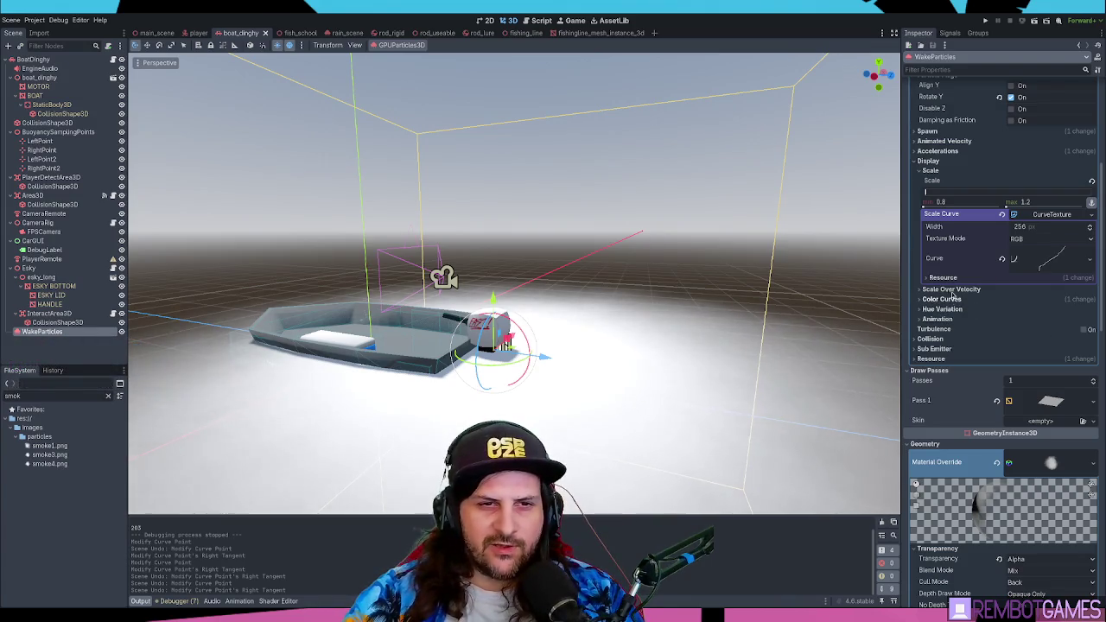
- Reshape the Scale Curve: undo a lowered middle point, add a point, raise the early point
click(1047, 259)
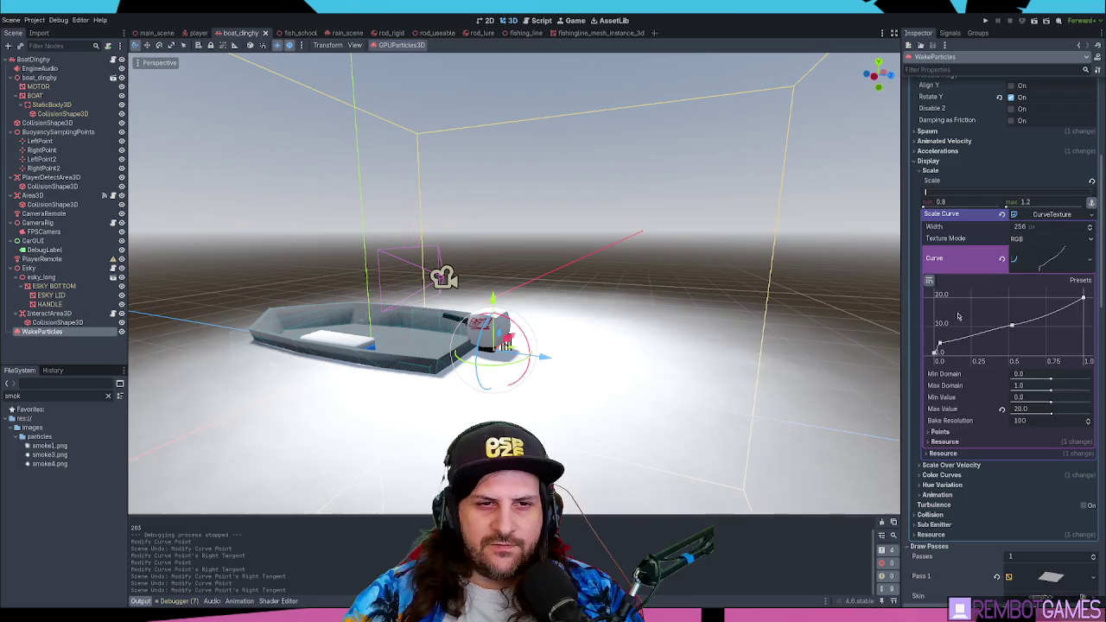
click(1029, 261)
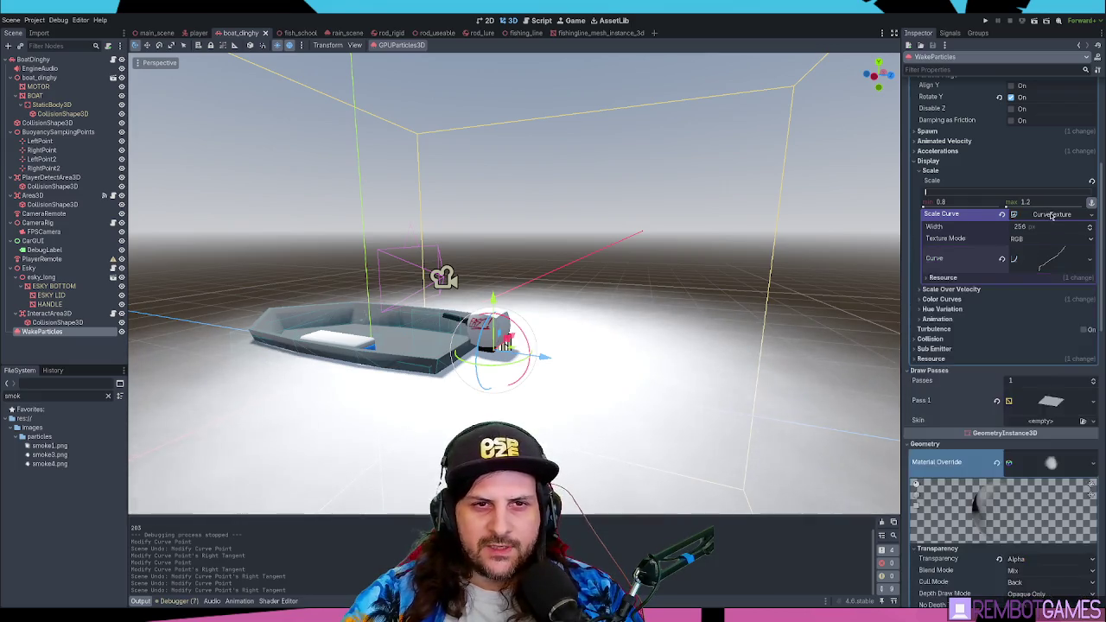
click(941, 213)
scroll(970, 219, up, 2)
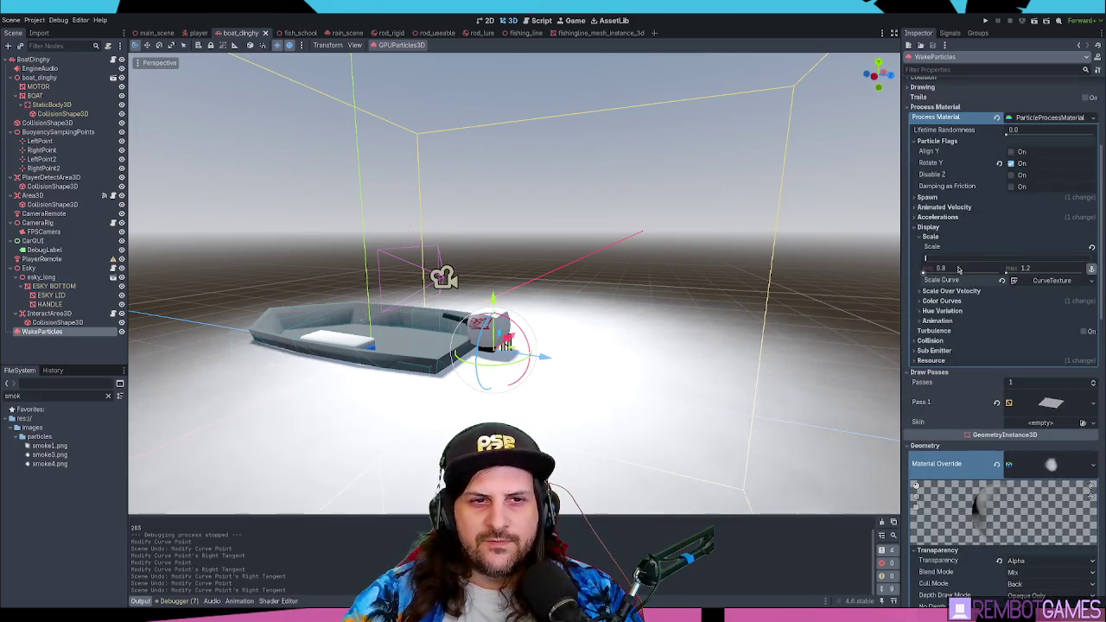
click(1047, 285)
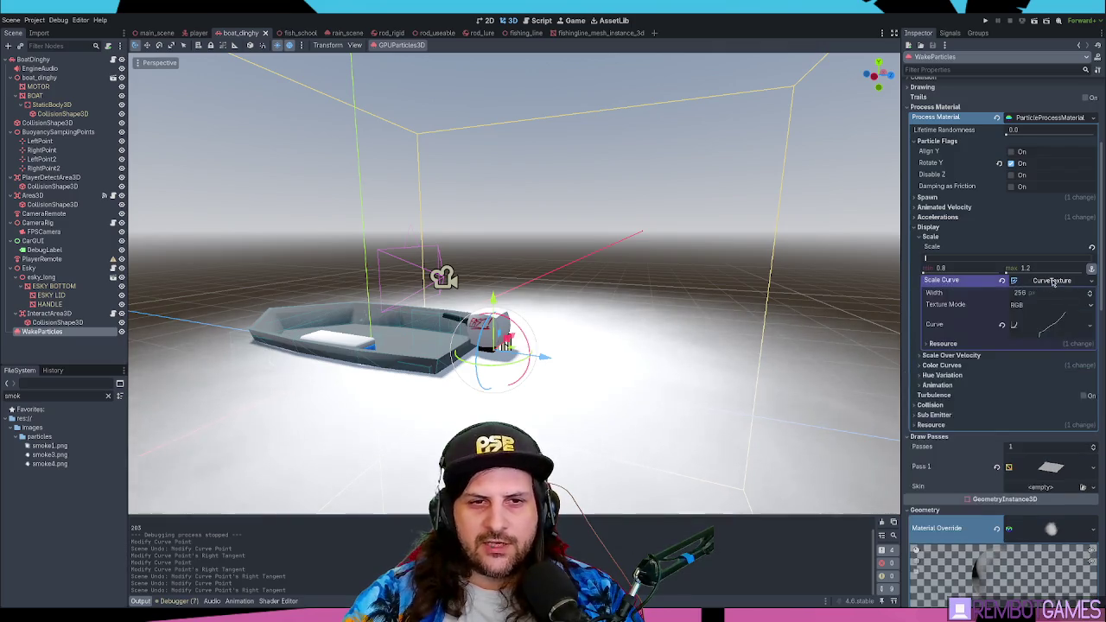
click(992, 324)
drag(1013, 391, 1022, 426)
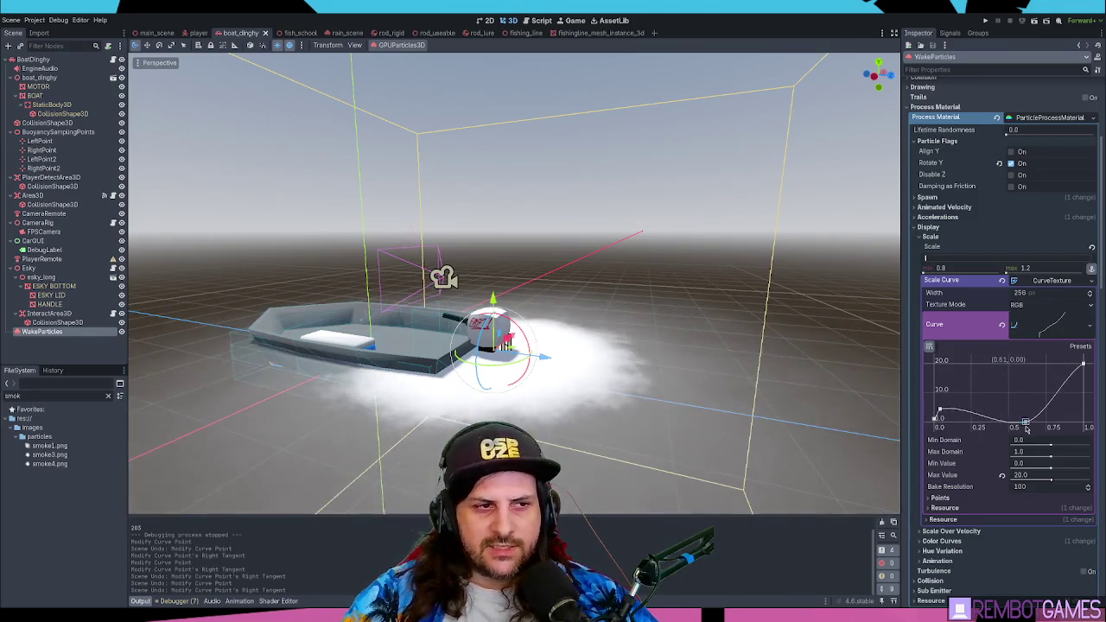
key(ctrl+z)
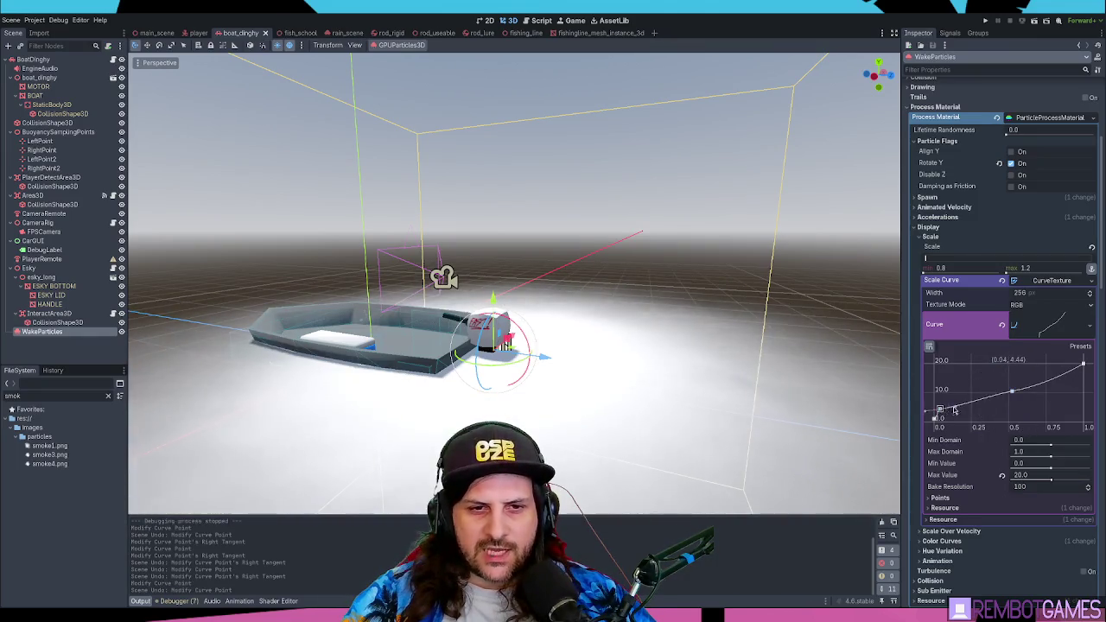
click(1053, 415)
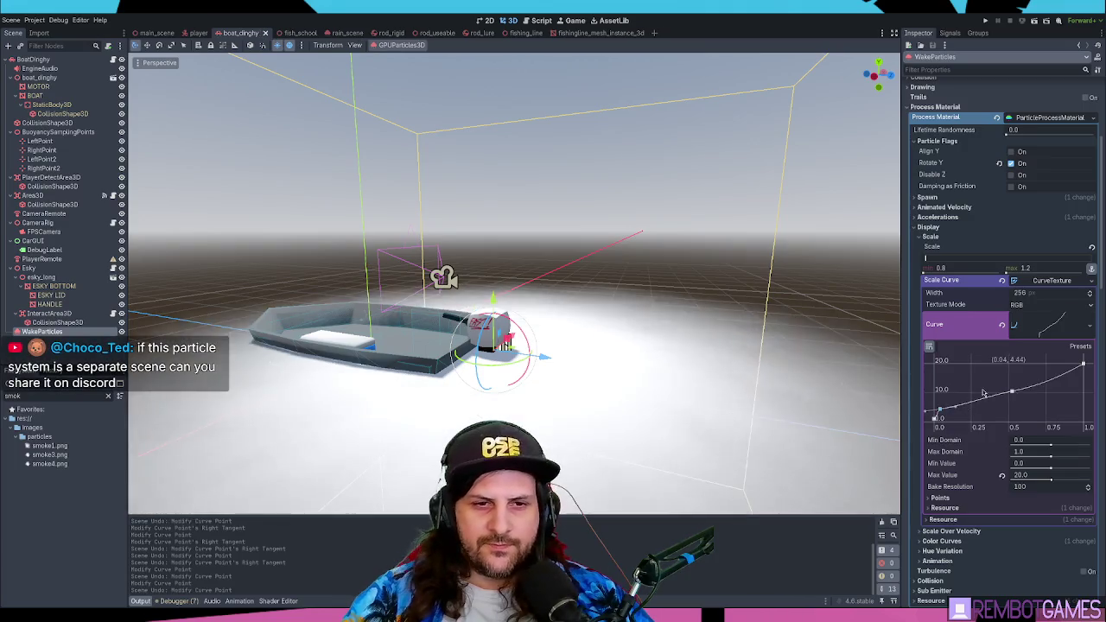
mouse_move(946, 411)
mouse_down()
mouse_move(951, 368)
mouse_move(942, 390)
mouse_up()
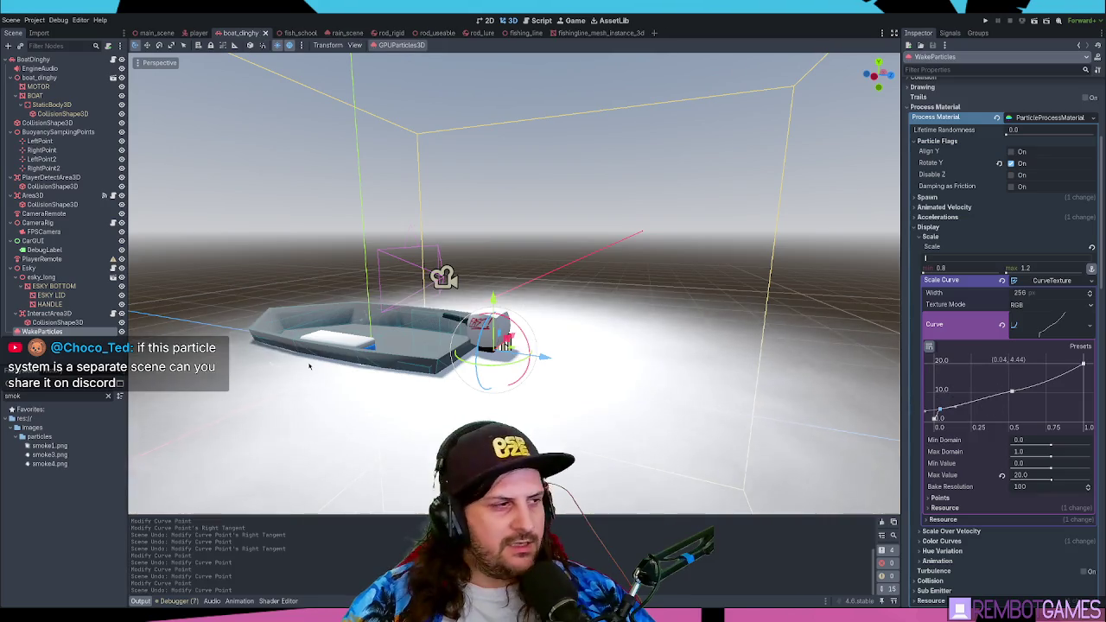
- Reselect the WakeParticles node in the Scene tree
click(47, 323)
click(45, 333)
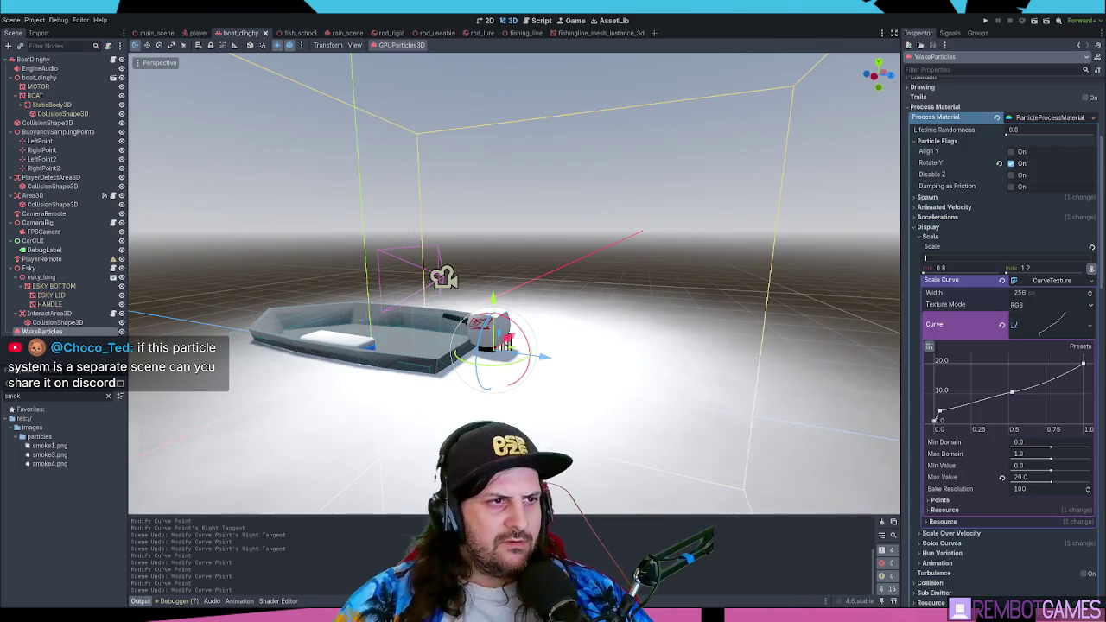
click(146, 315)
click(43, 331)
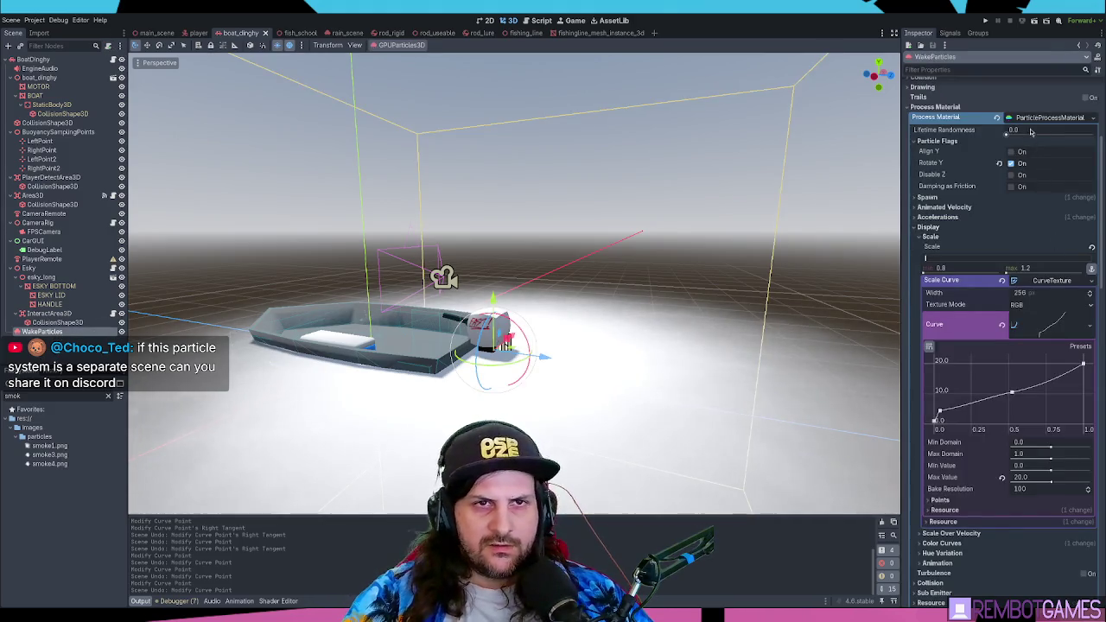
scroll(1035, 134, up, 5)
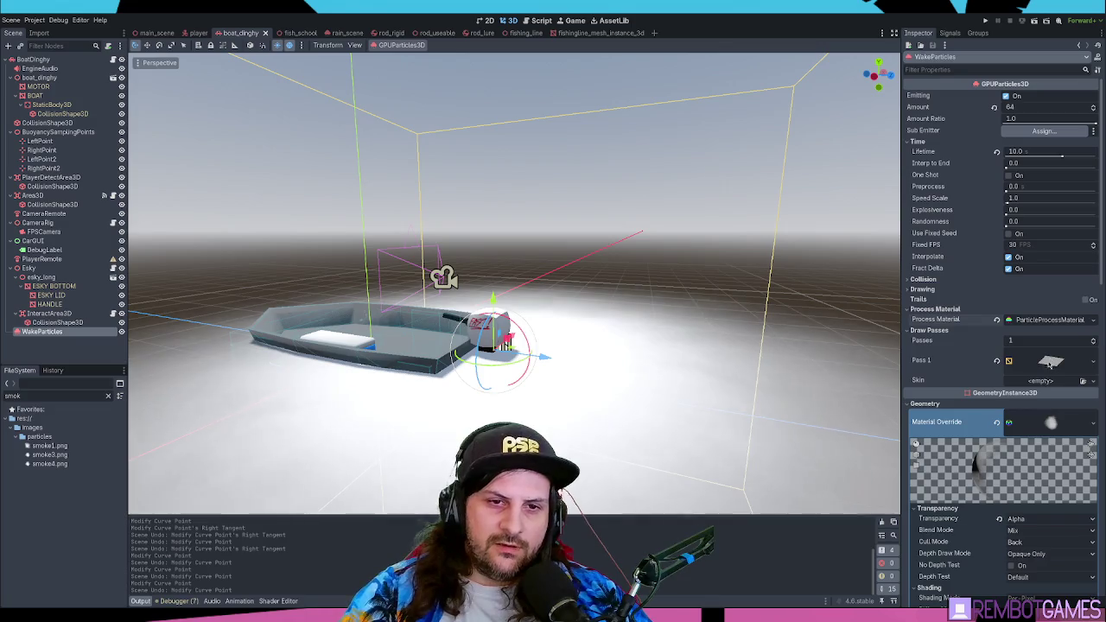
scroll(1054, 394, down, 2)
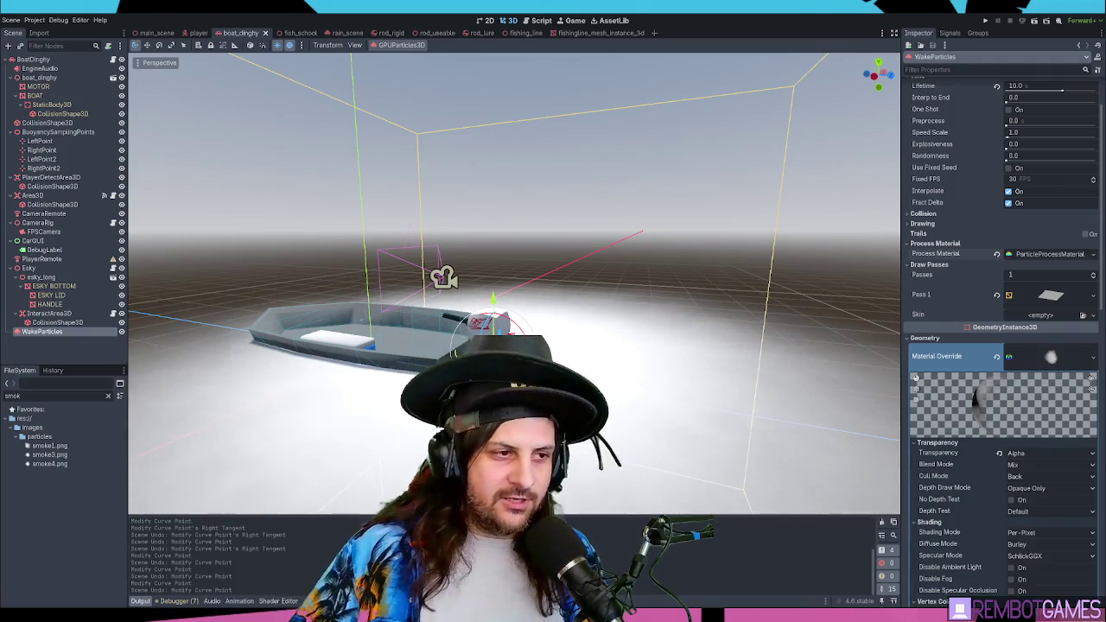
- Deselect the particles, zoom on the boat, and run the project with F5
click(583, 148)
scroll(620, 225, down, 8)
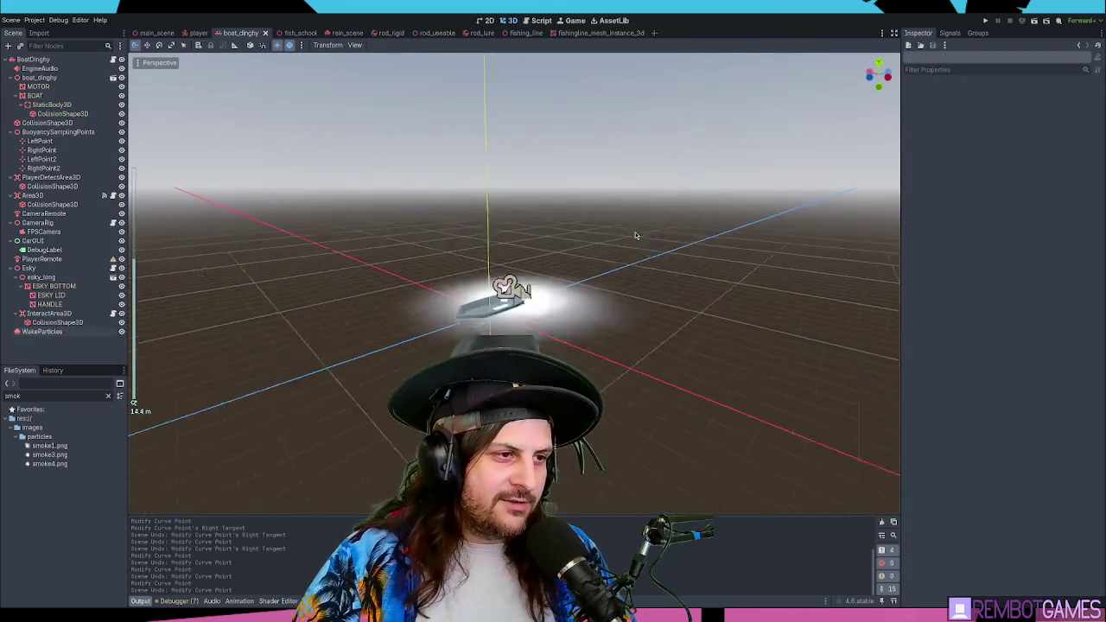
scroll(635, 235, up, 8)
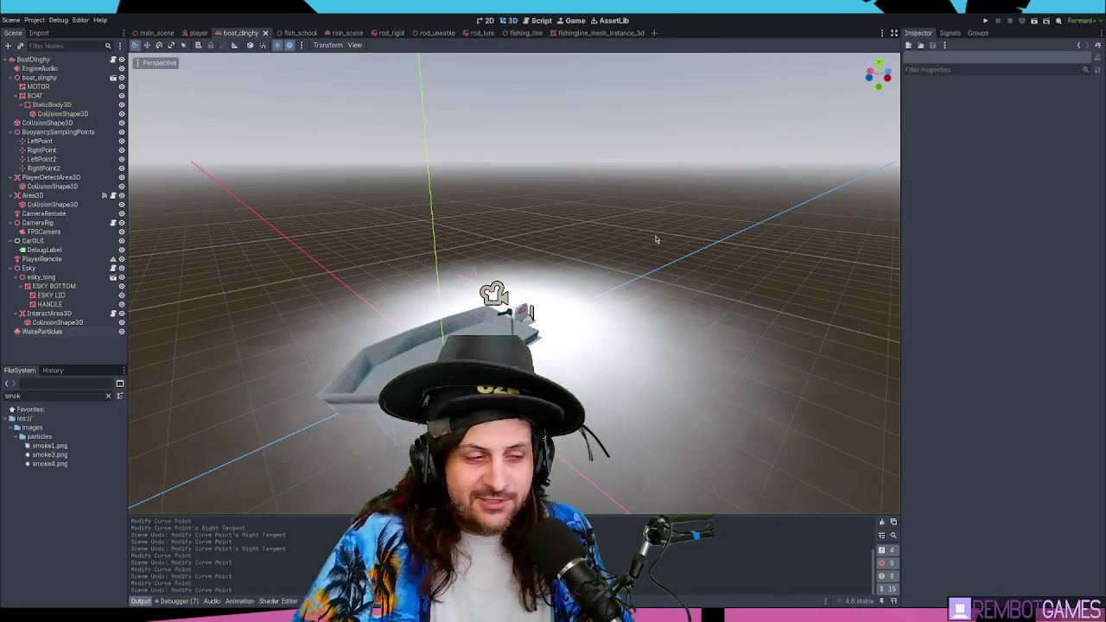
key(F5)
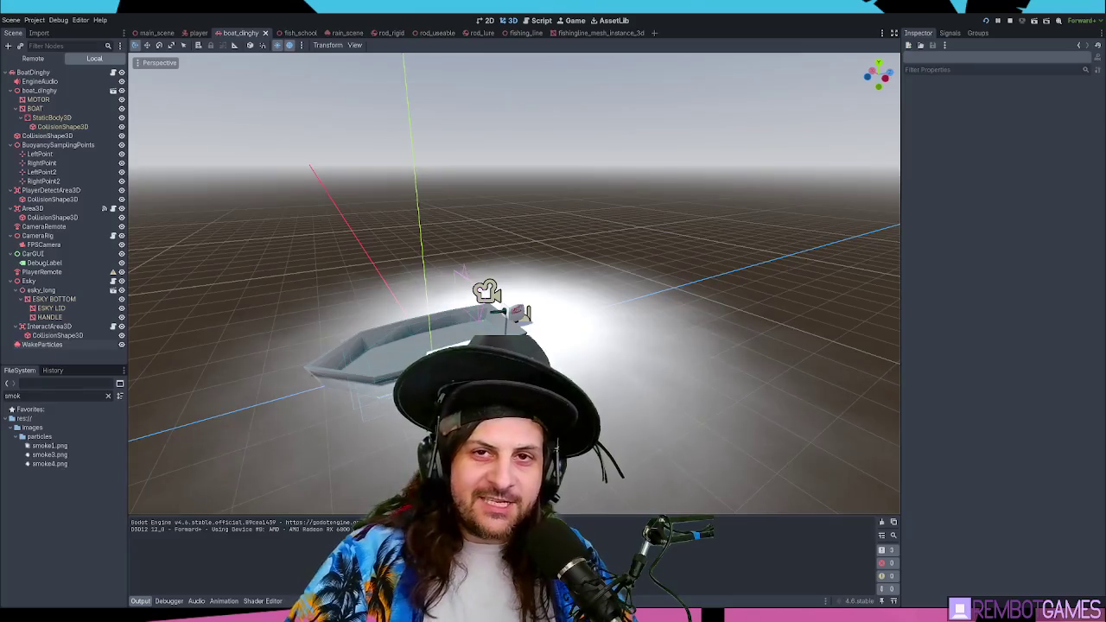
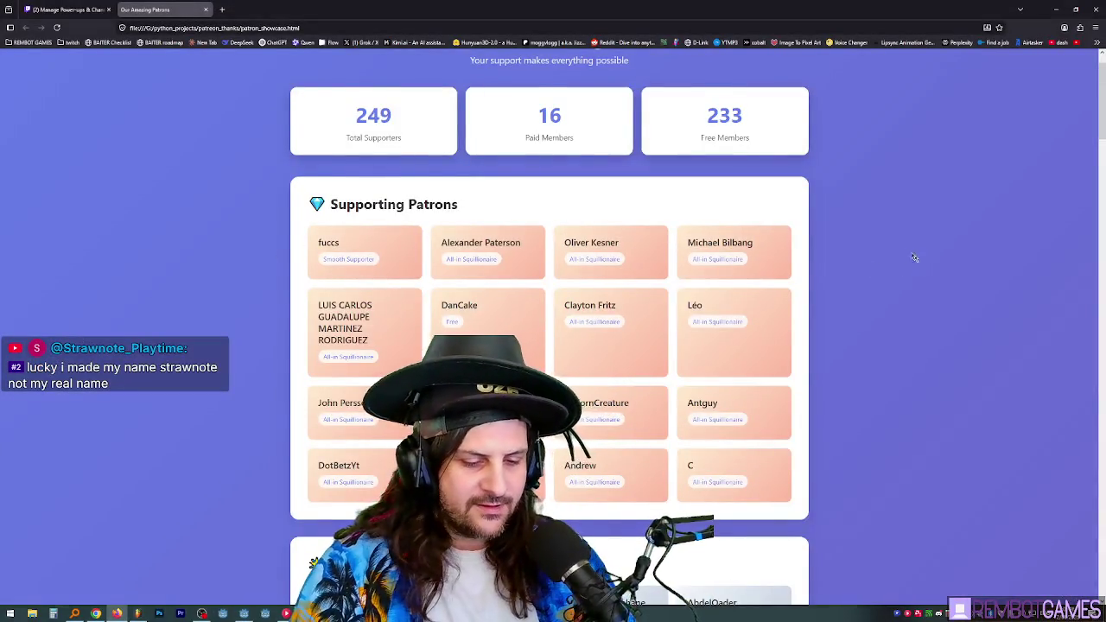
- Show the patrons page fullscreen and scroll down to the Supporting Patrons grid
key(F11)
scroll(888, 224, down, 1)
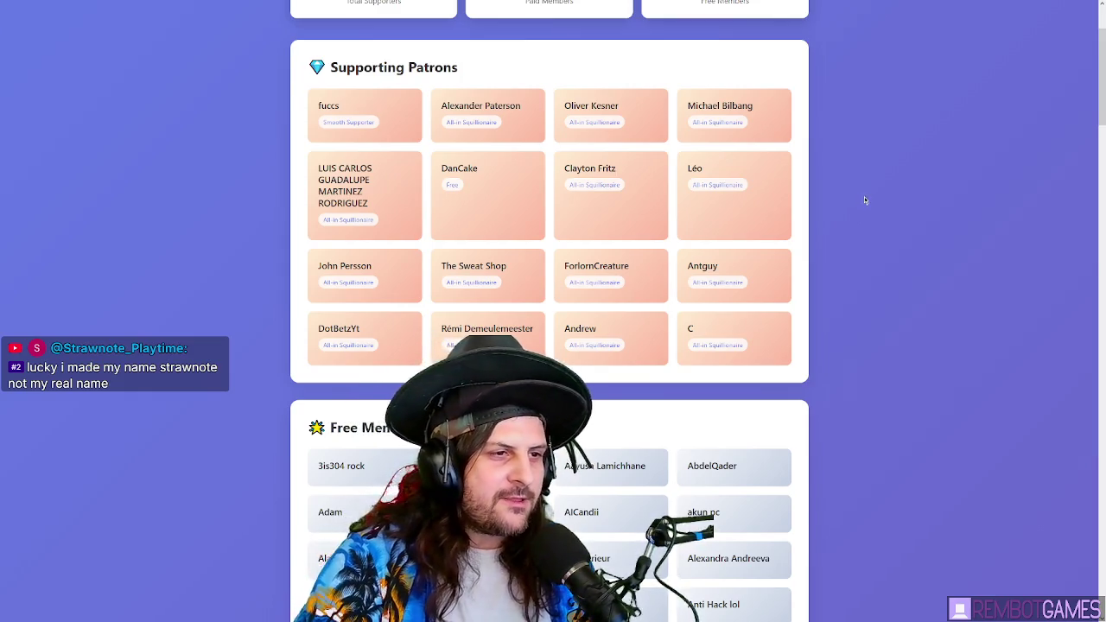
scroll(864, 196, down, 1)
- Highlight several supporting patrons' names and then the whole grid, and clear the selection
double_click(471, 220)
triple_click(446, 220)
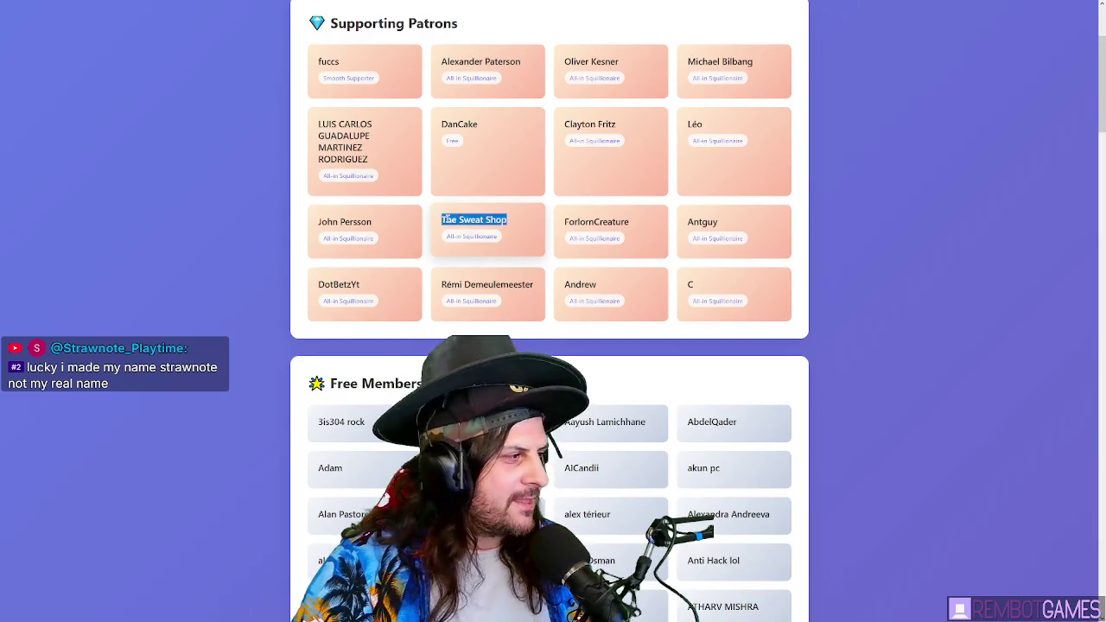
click(325, 222)
double_click(473, 221)
triple_click(473, 221)
click(491, 227)
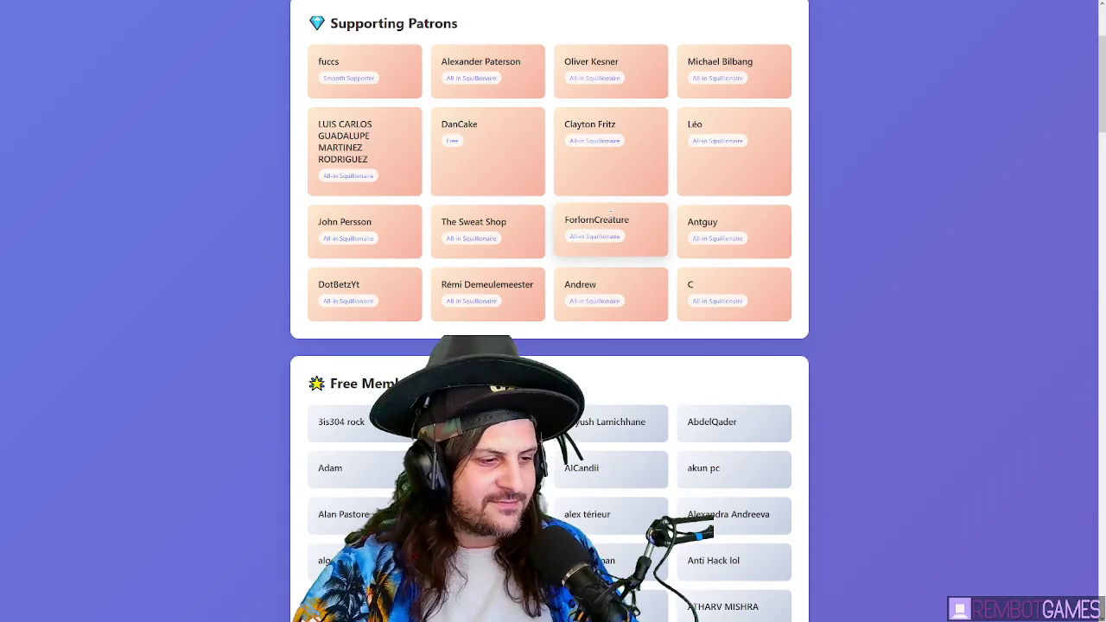
double_click(597, 220)
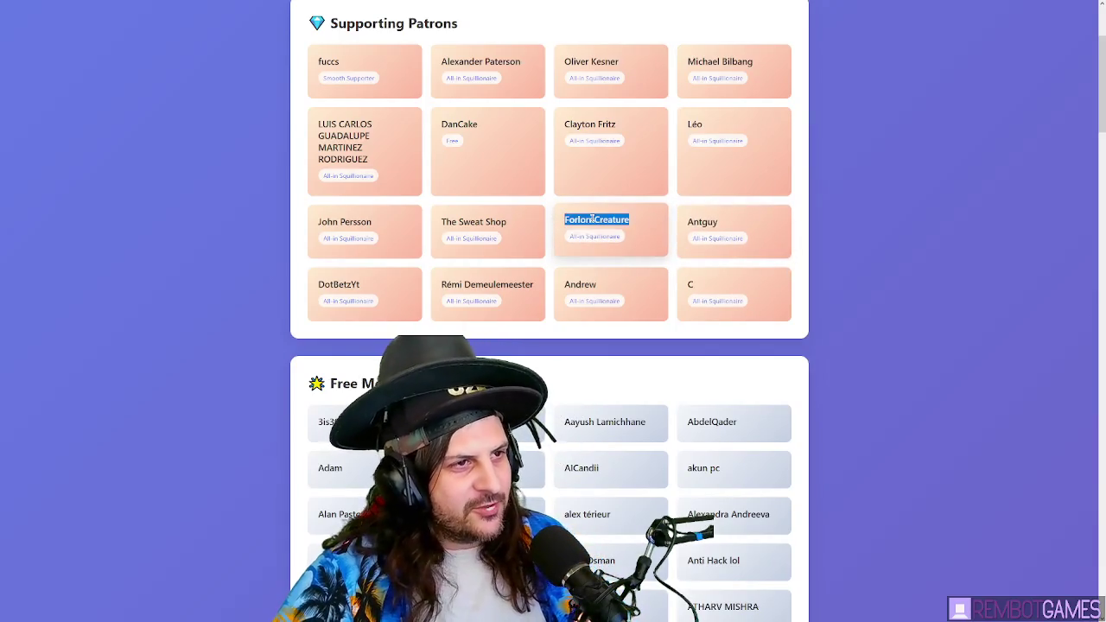
drag(320, 55, 788, 302)
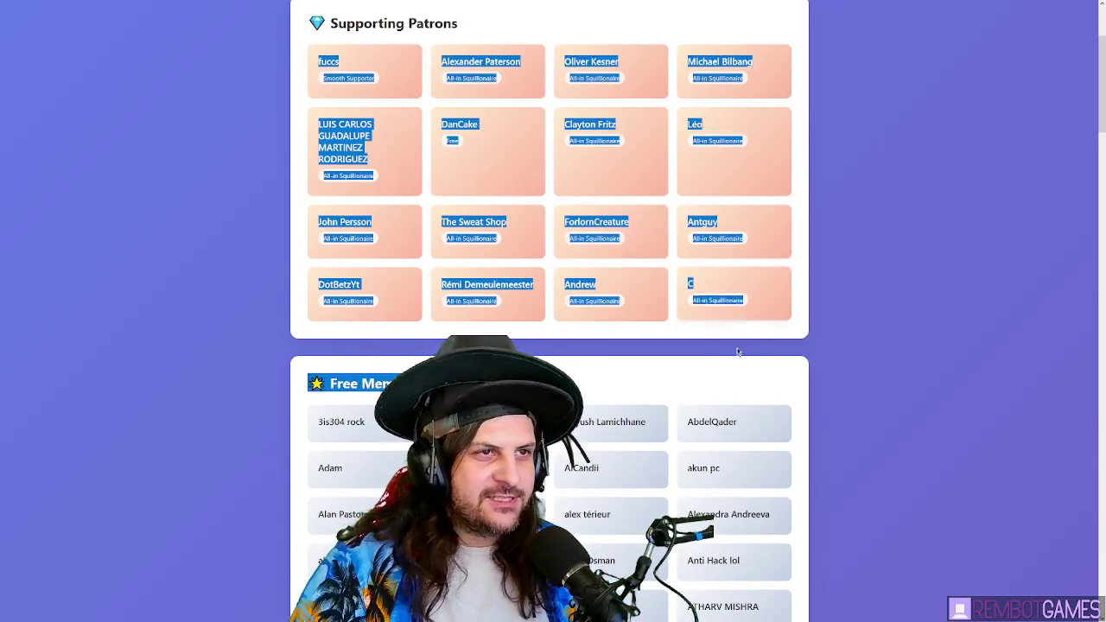
click(788, 302)
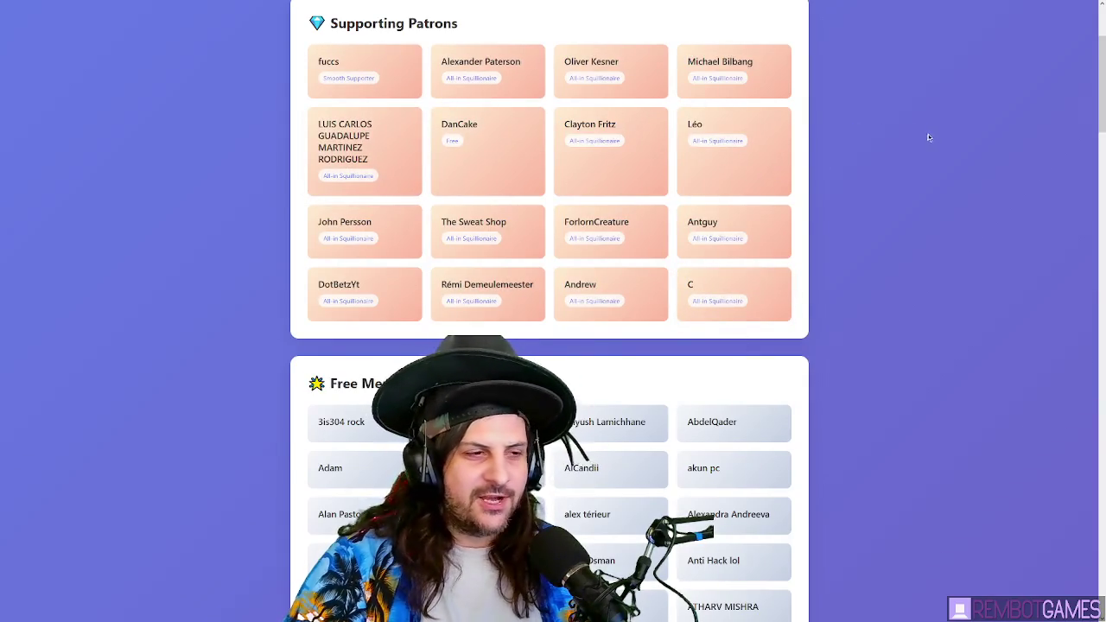
- Scroll and autoscroll down into the Free Members list
scroll(931, 134, down, 1)
scroll(936, 138, down, 5)
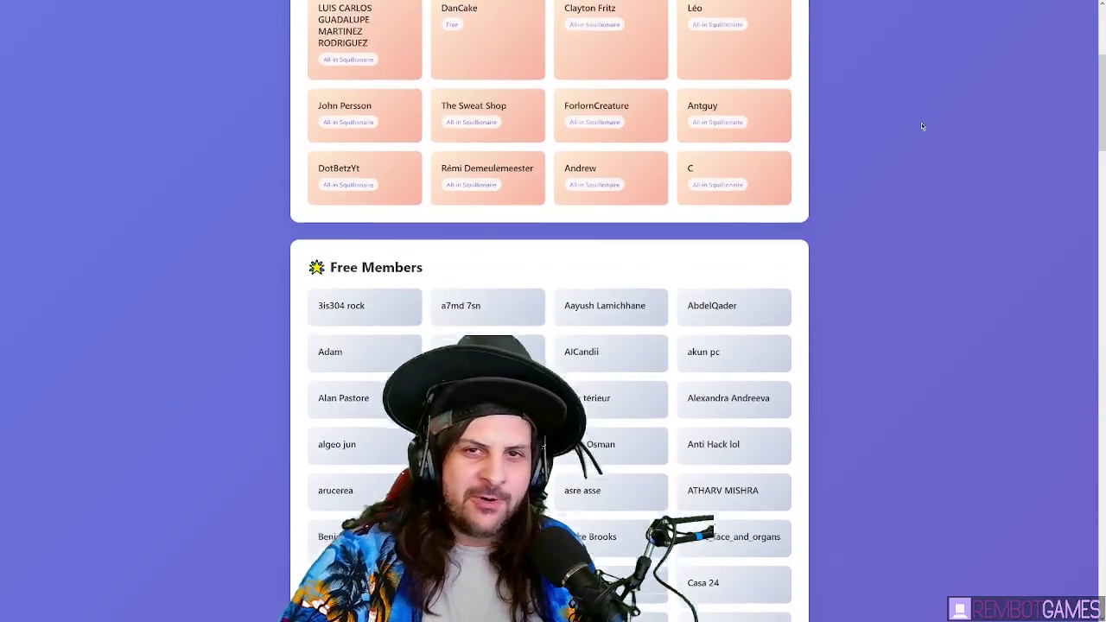
scroll(916, 121, down, 10)
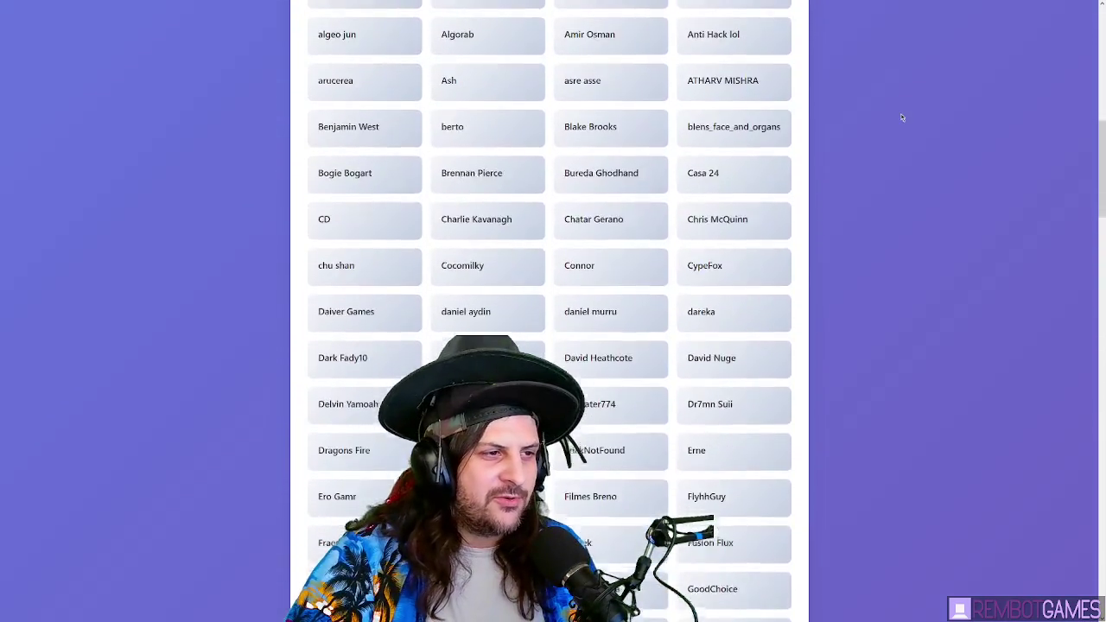
scroll(907, 121, down, 5)
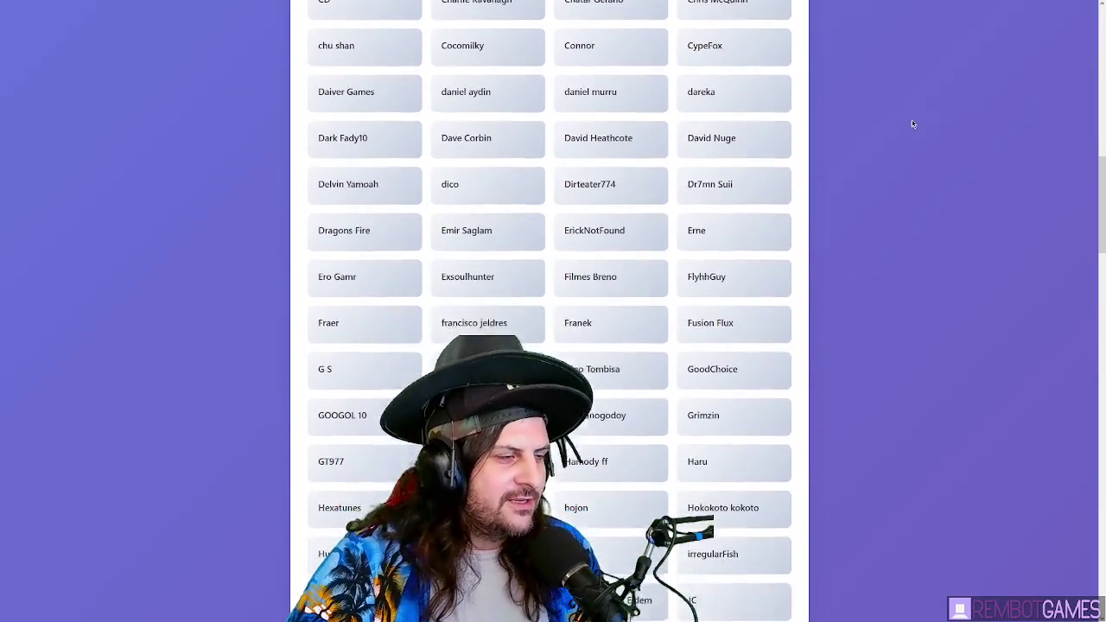
scroll(916, 121, down, 2)
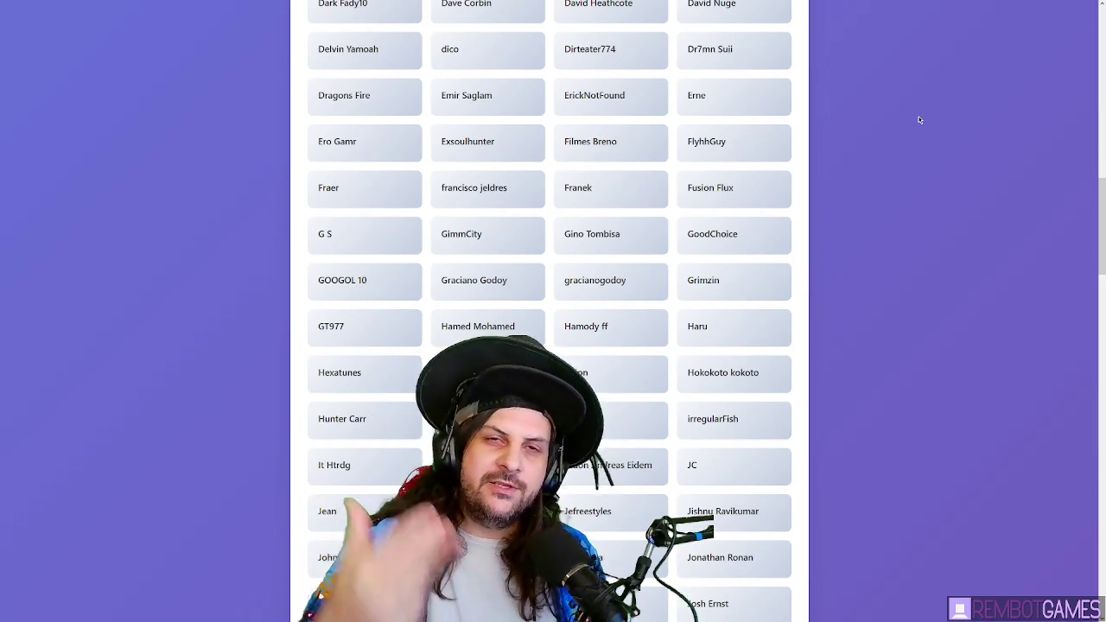
middle_click(910, 150)
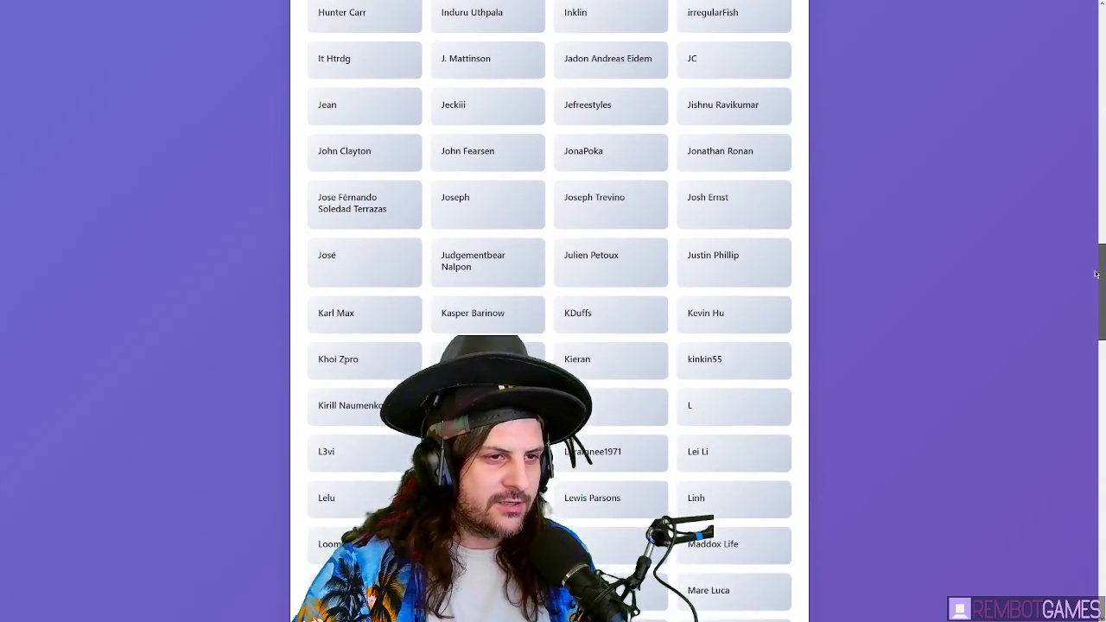
- Highlight several free members' names while moving through the list, then deselect
double_click(579, 264)
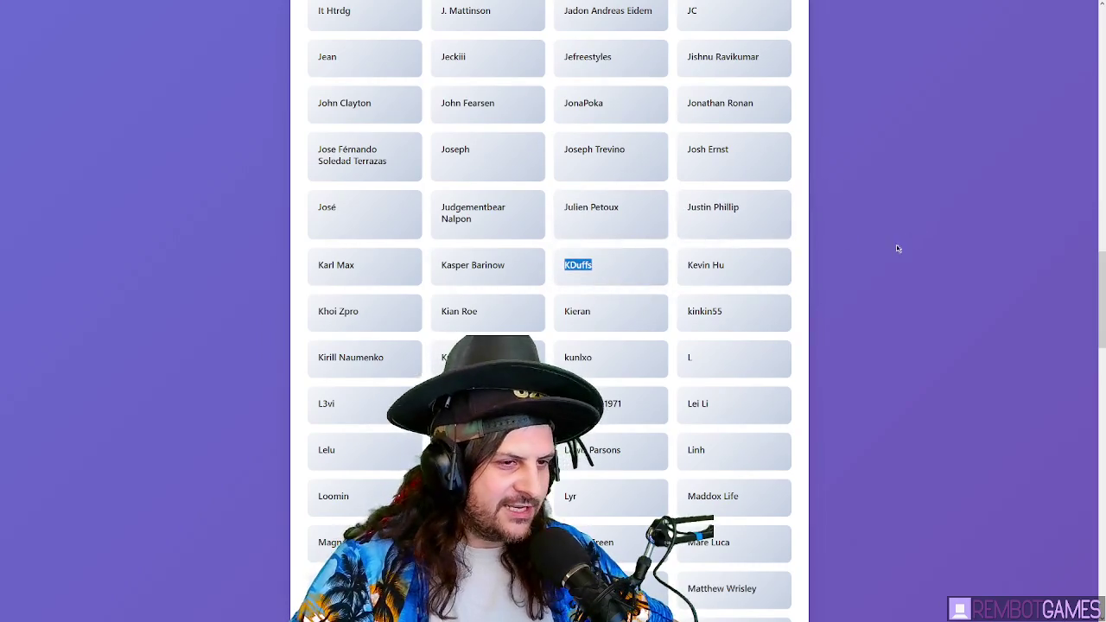
scroll(757, 306, down, 3)
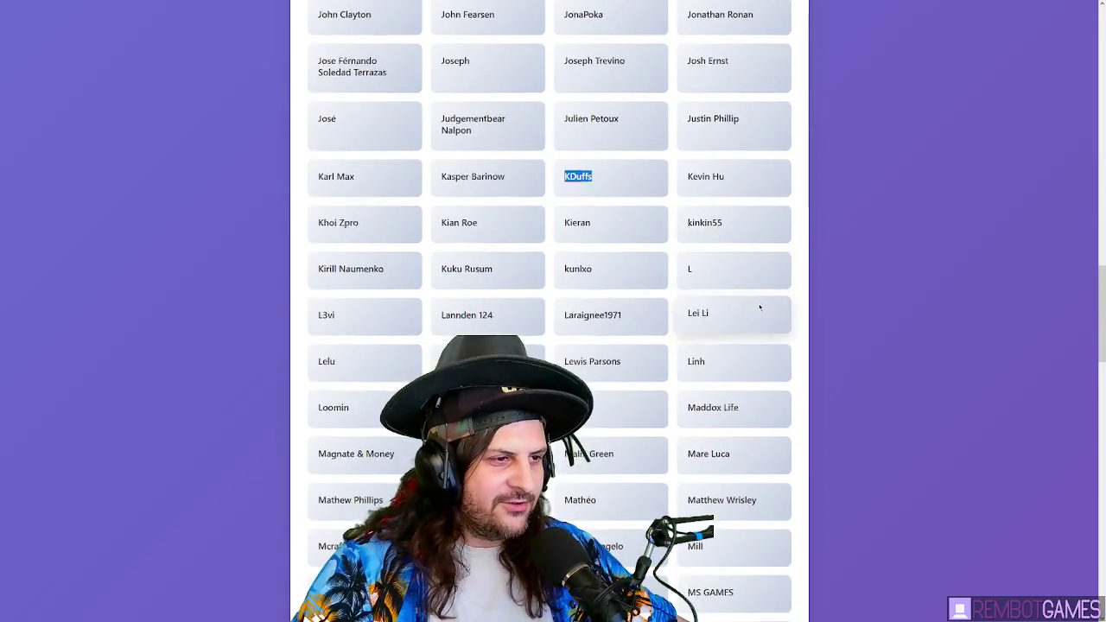
scroll(757, 306, down, 1)
click(315, 232)
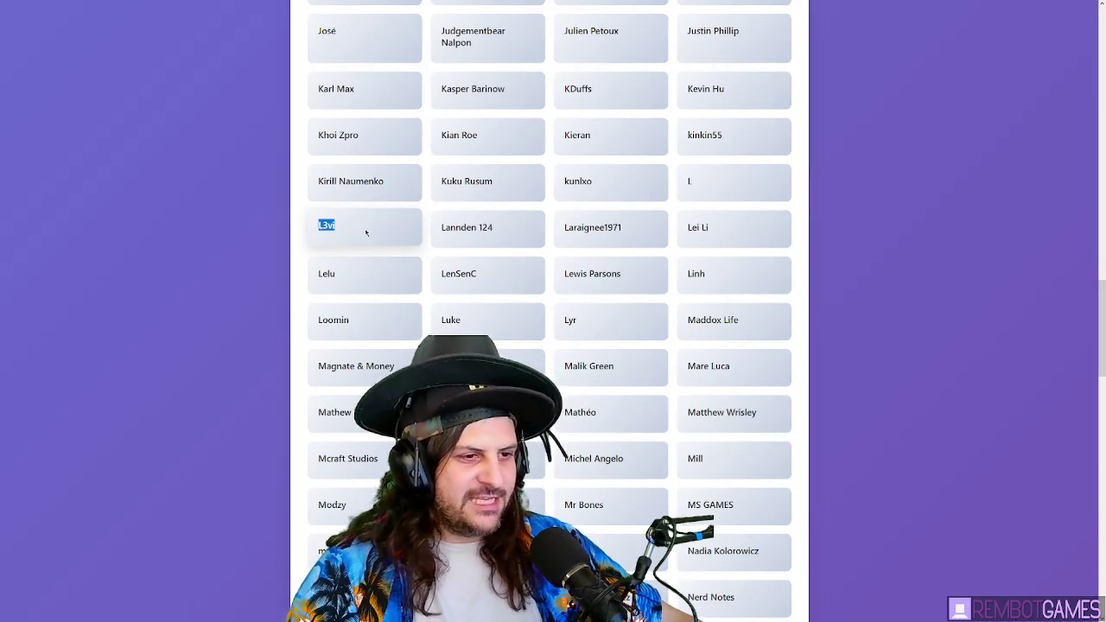
scroll(918, 271, down, 2)
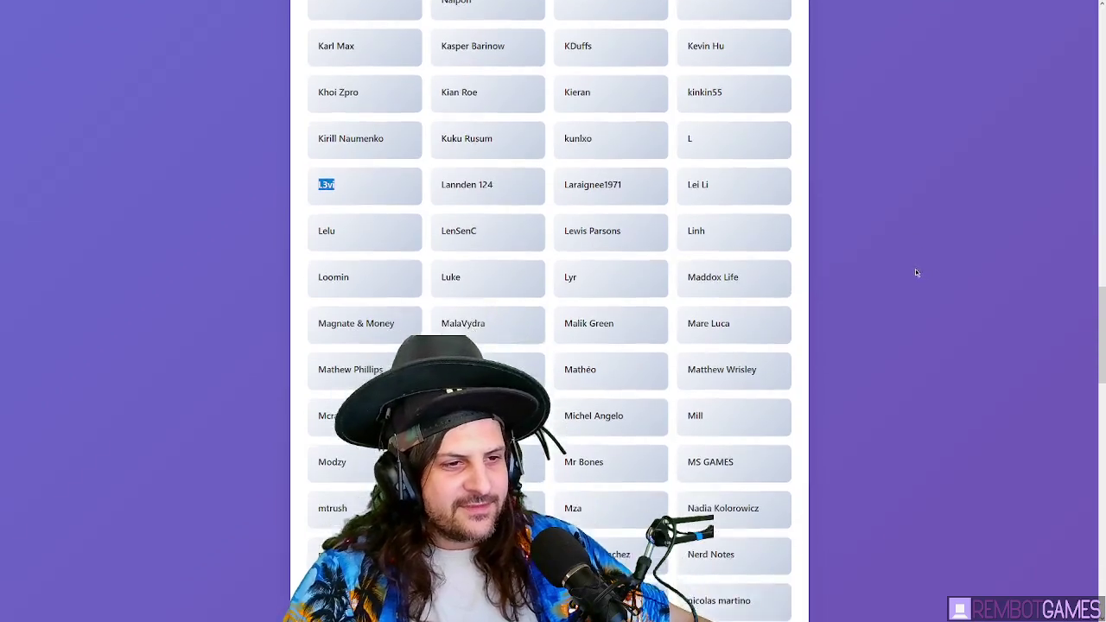
double_click(602, 277)
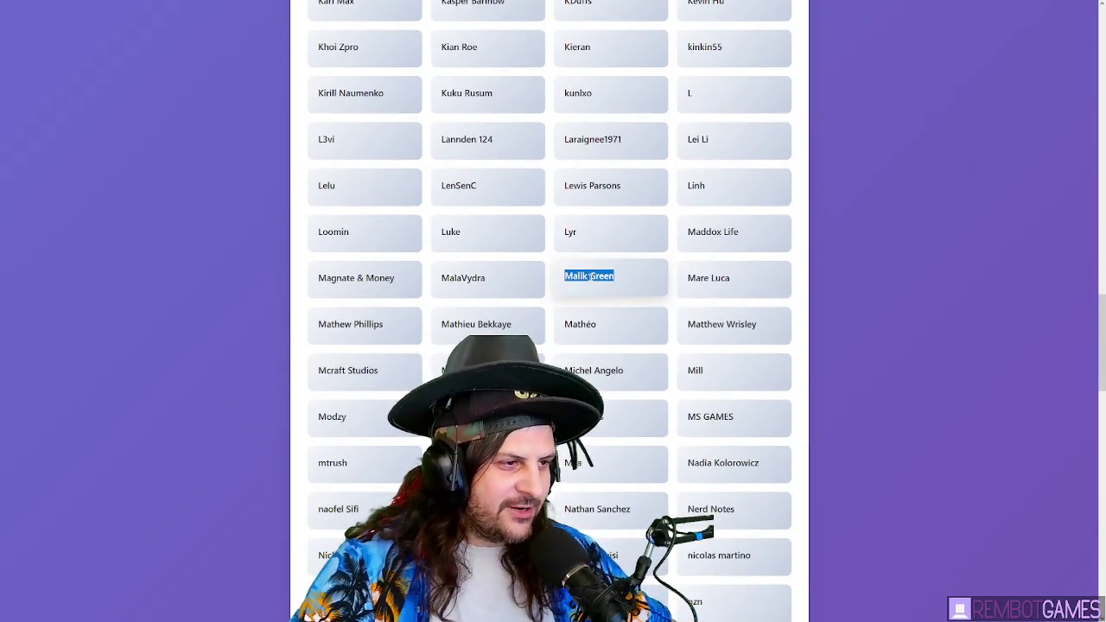
triple_click(380, 277)
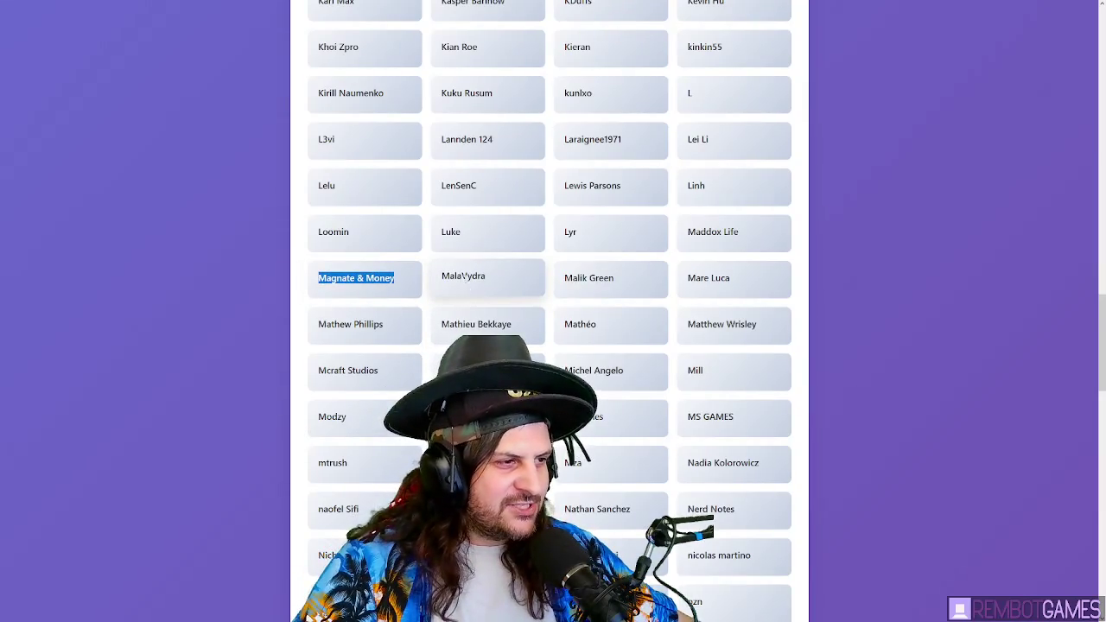
scroll(496, 272, down, 2)
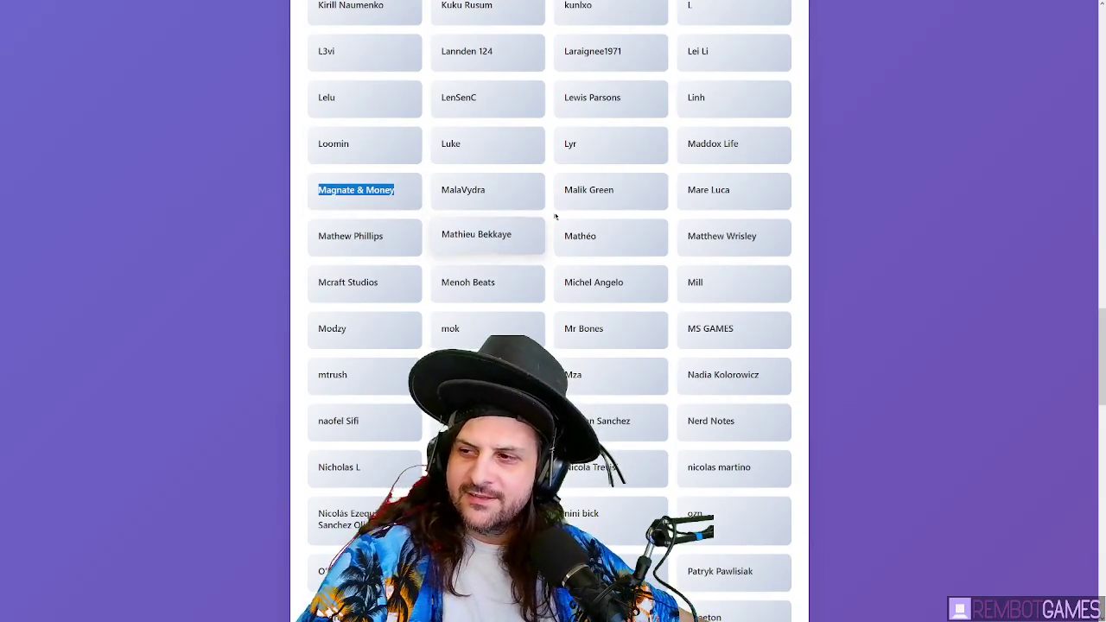
scroll(506, 202, down, 1)
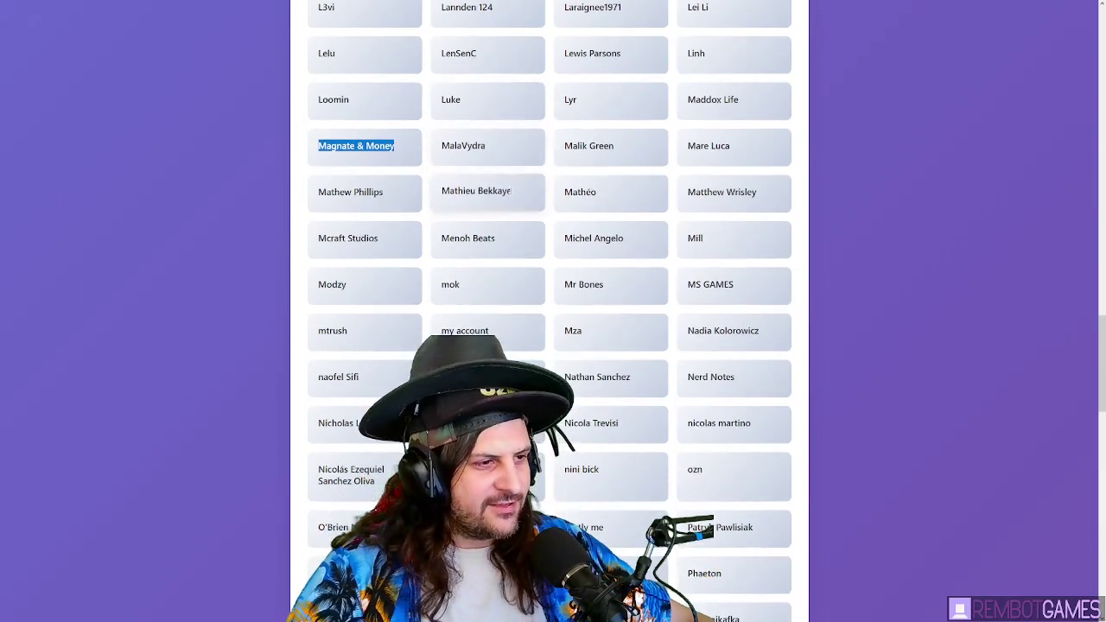
double_click(572, 290)
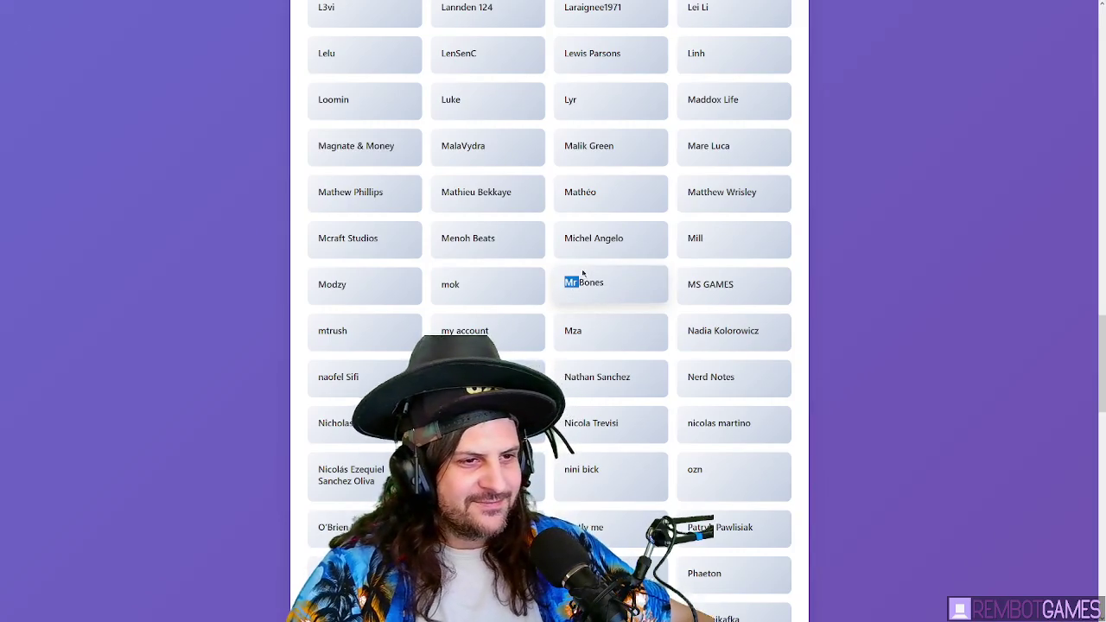
click(872, 292)
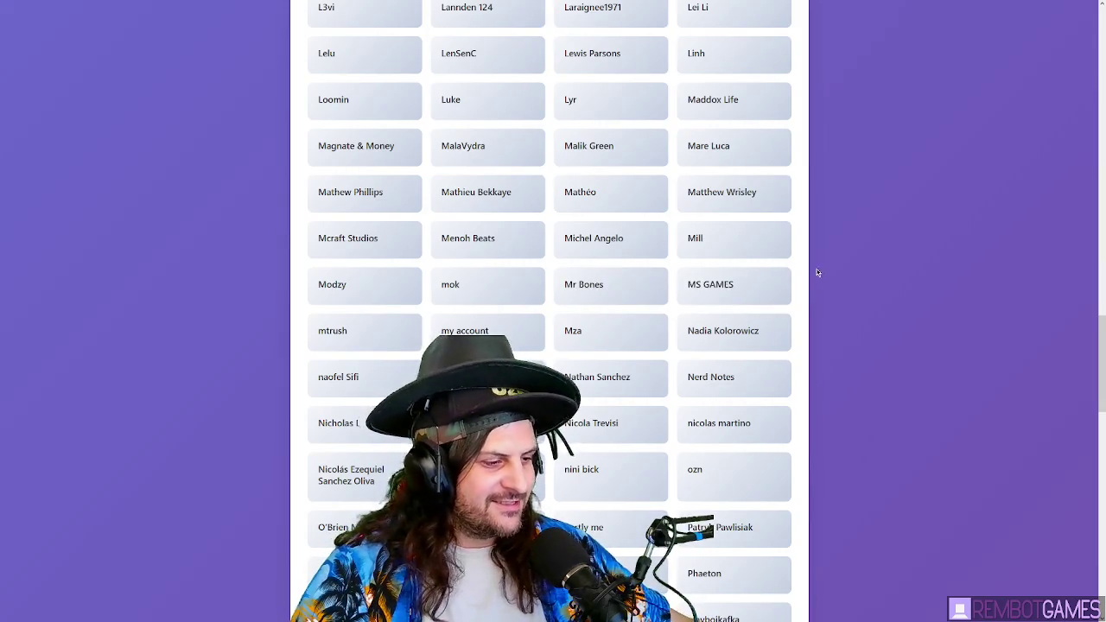
- Return to the start of the member list and search the page for 'pl'
scroll(816, 272, down, 5)
scroll(805, 318, down, 6)
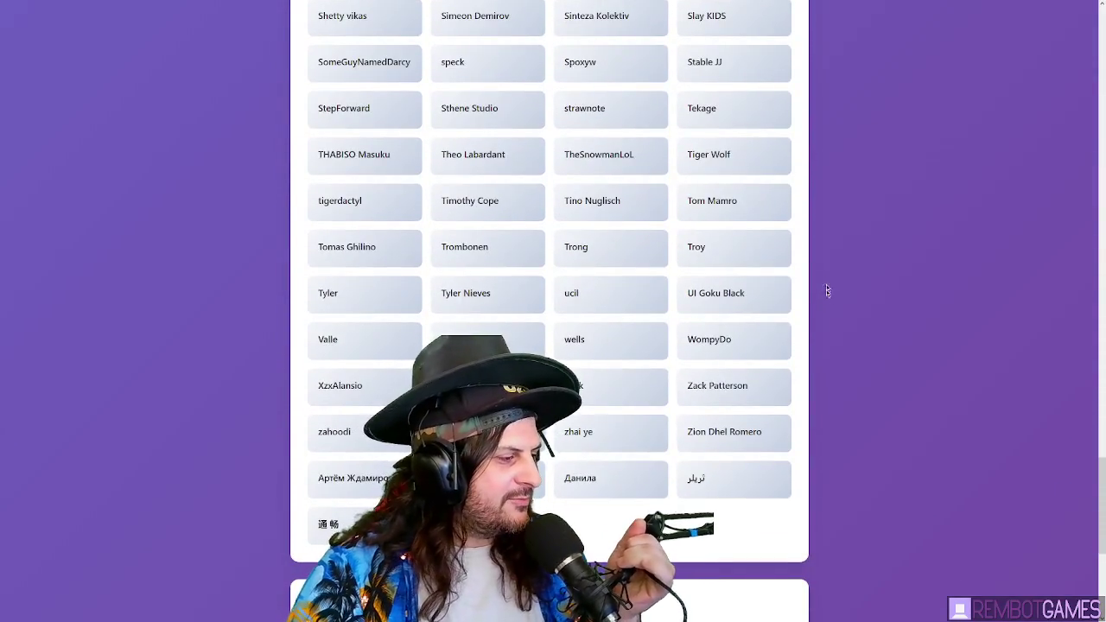
middle_click(851, 338)
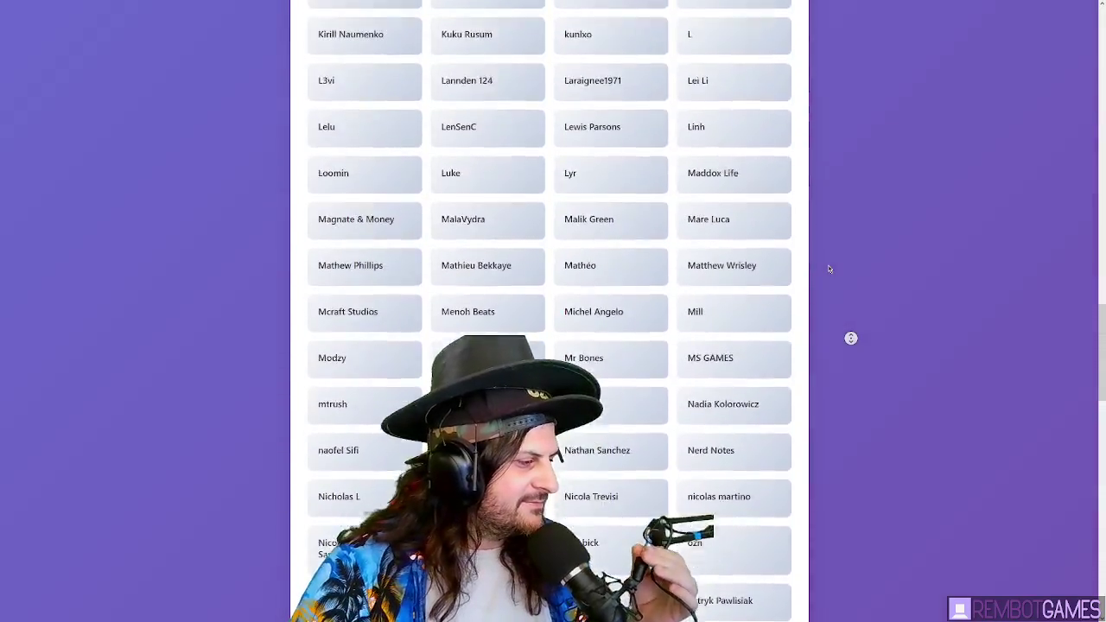
scroll(804, 269, up, 2)
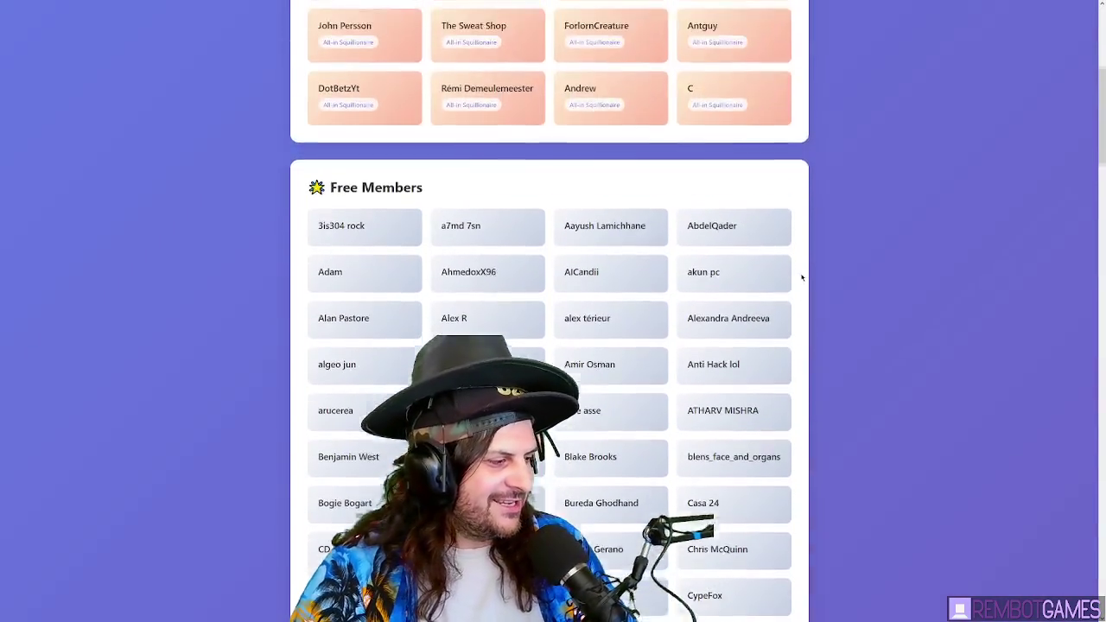
scroll(801, 276, down, 3)
scroll(800, 276, down, 6)
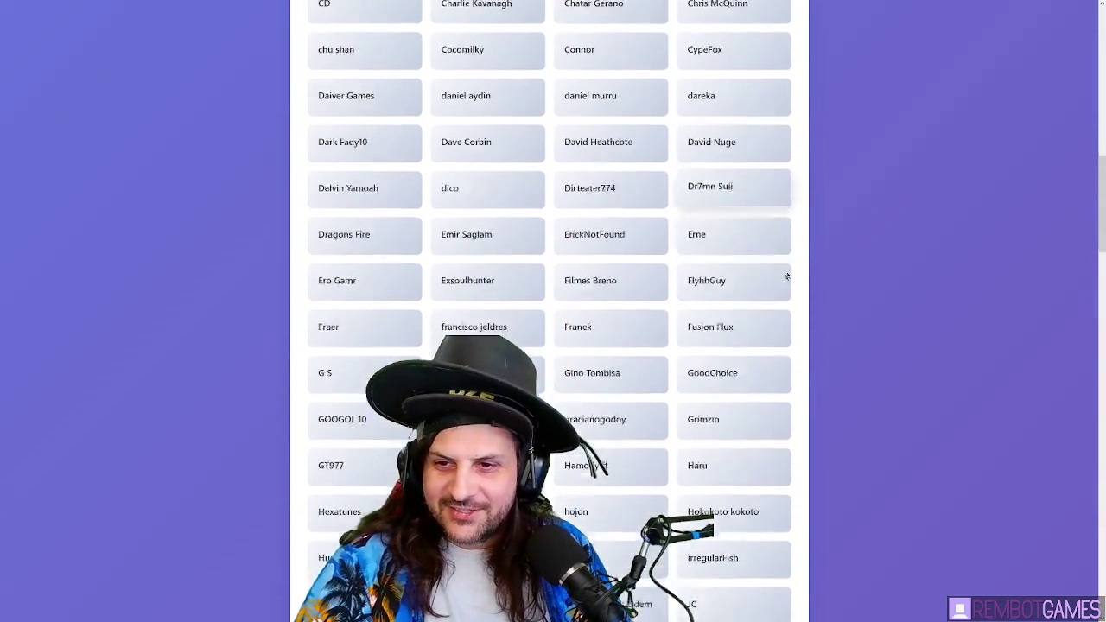
key(ctrl+f)
text(play)
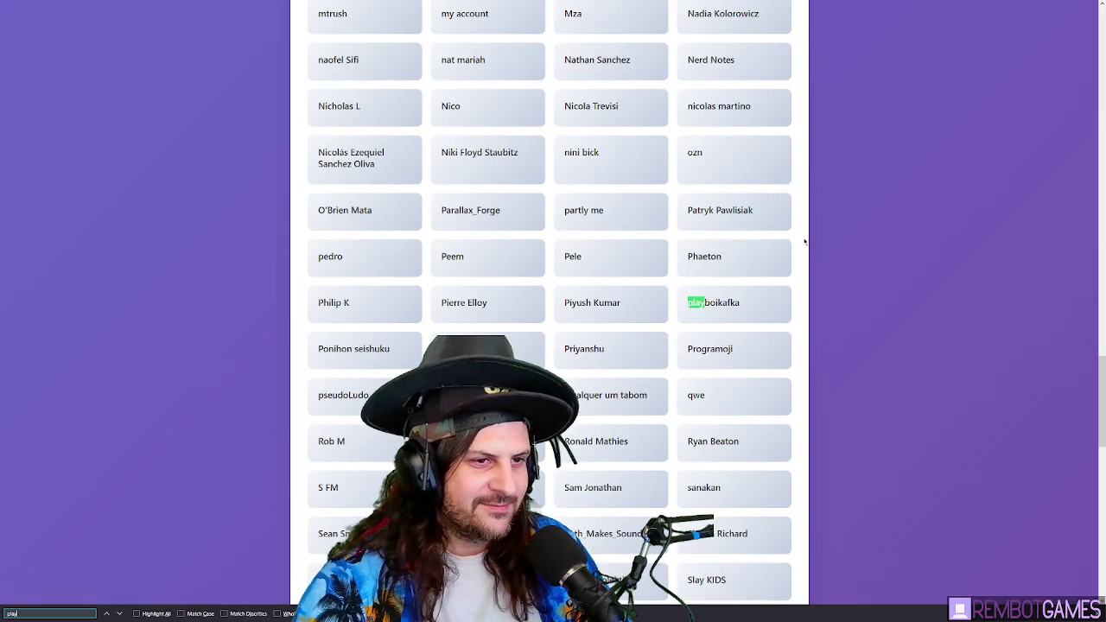
key(Escape)
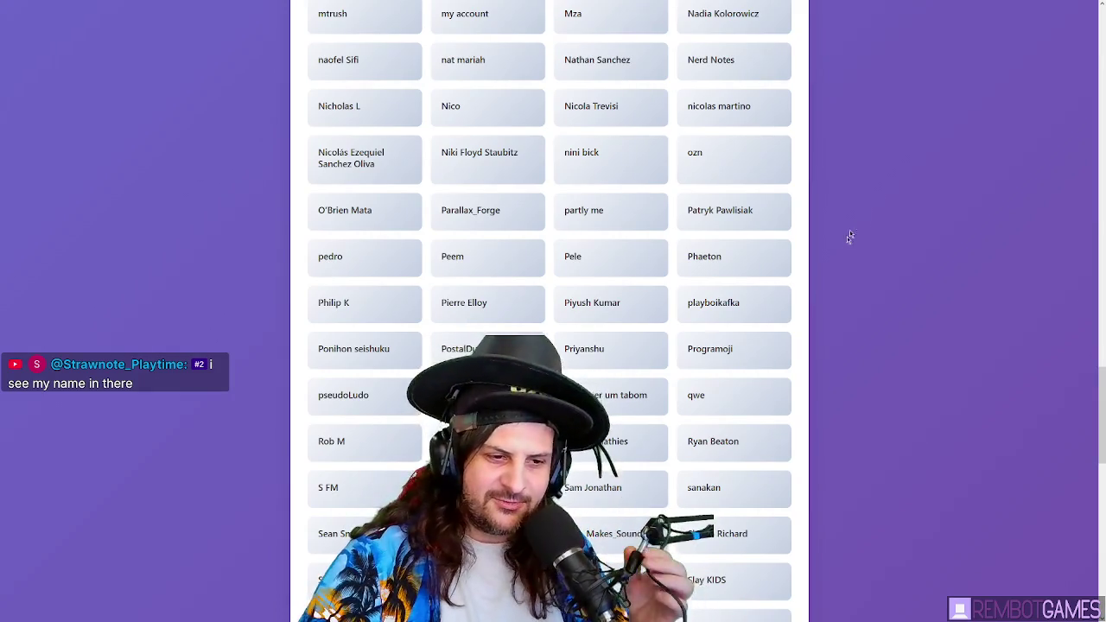
scroll(895, 243, down, 5)
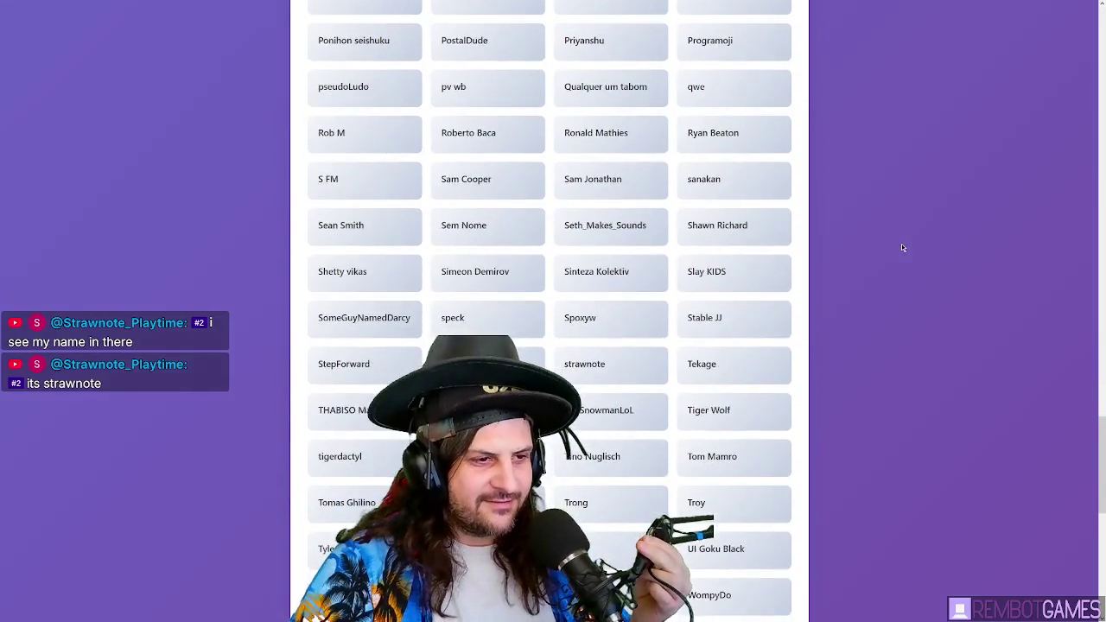
double_click(585, 318)
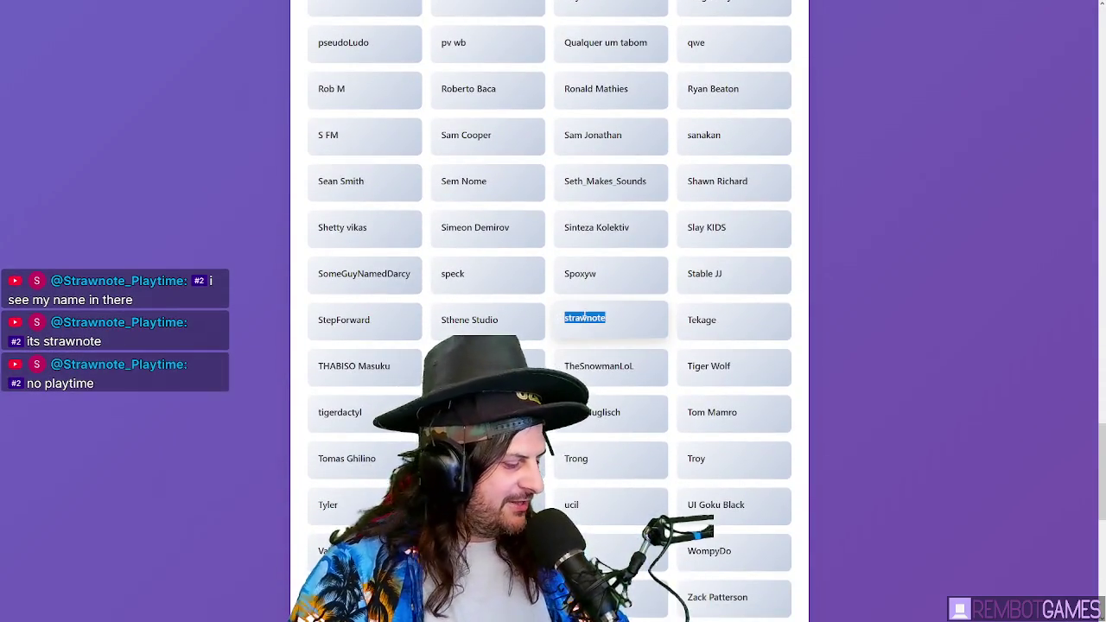
scroll(611, 324, down, 1)
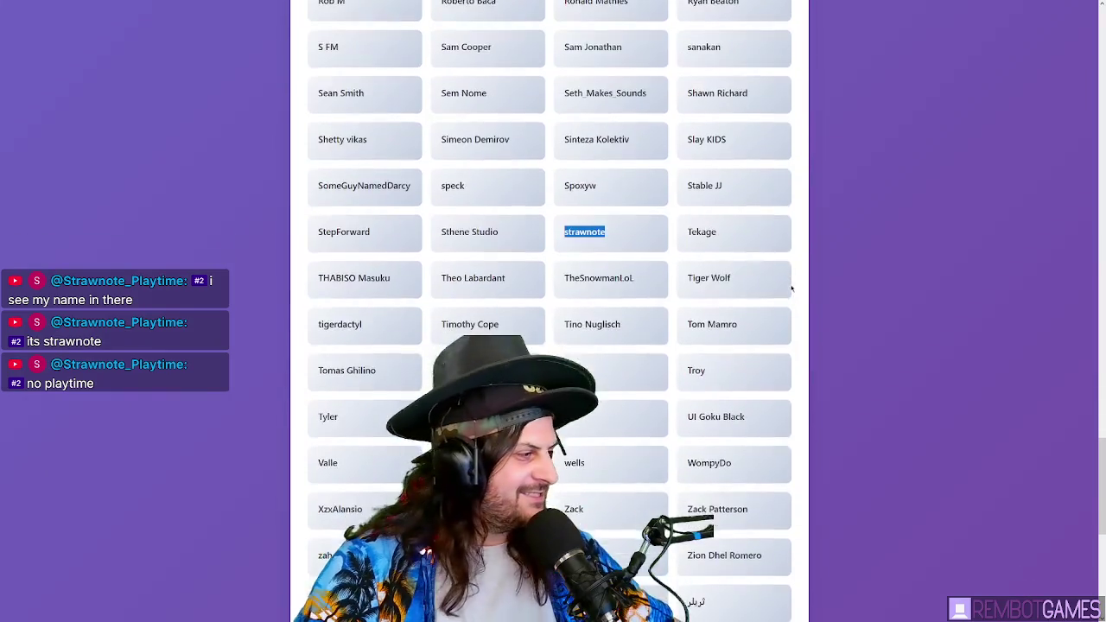
click(869, 265)
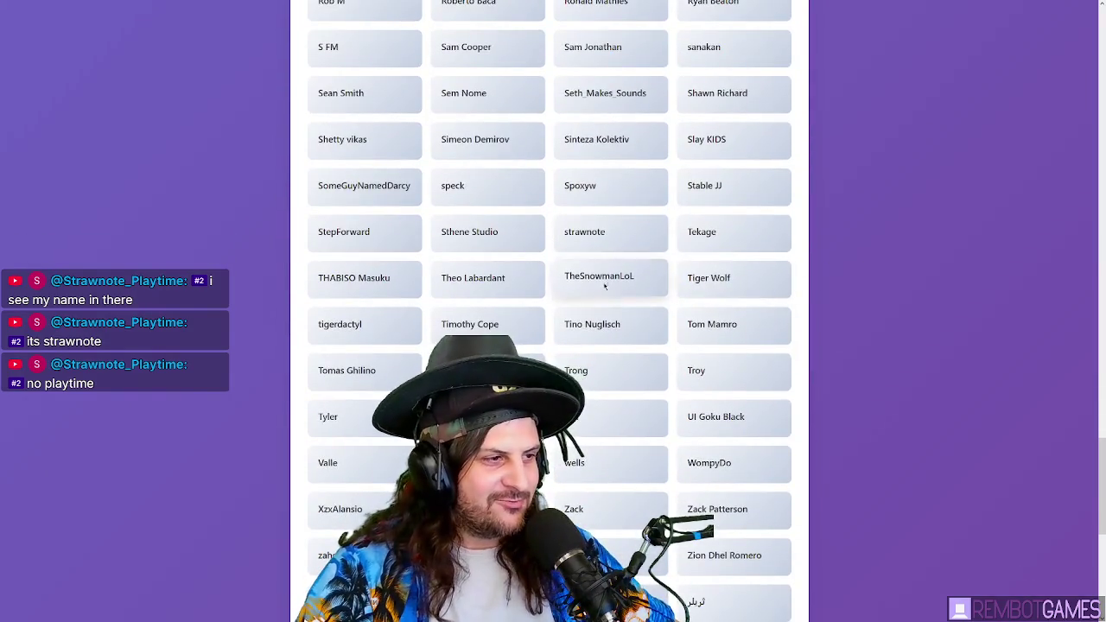
scroll(619, 247, down, 2)
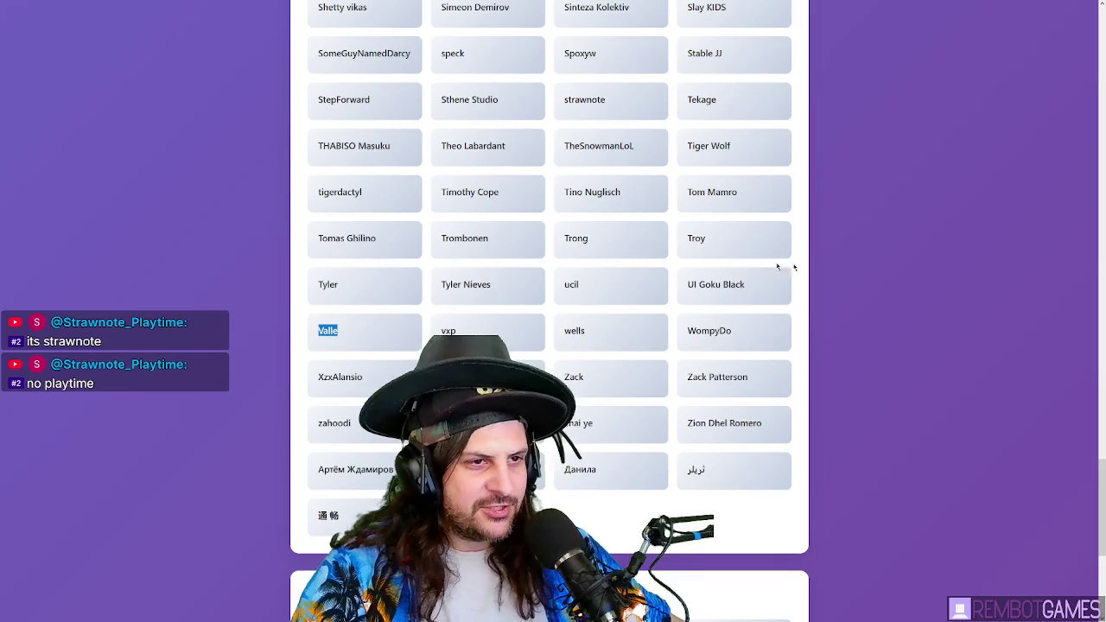
middle_click(877, 391)
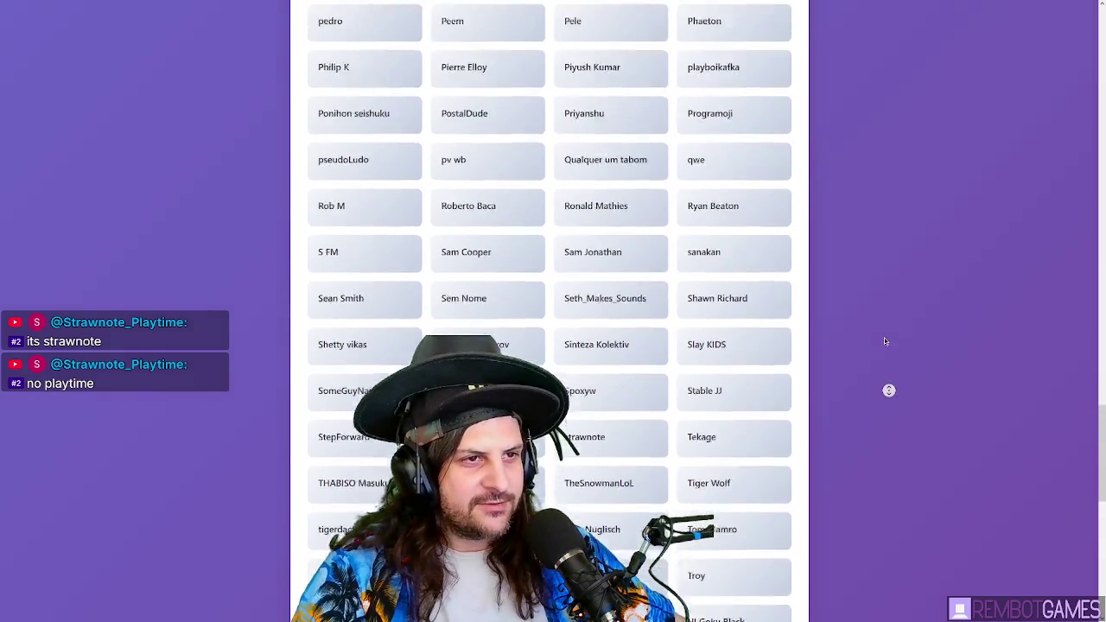
middle_click(923, 68)
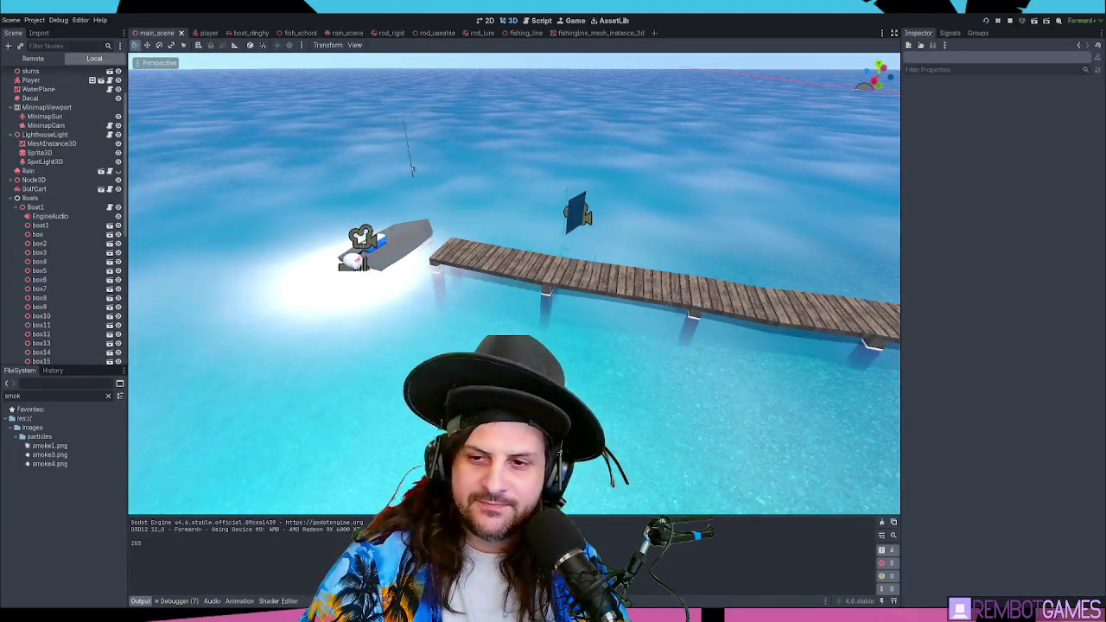
- Run the project from main_scene with F5 to test the fishing rod
key(F5)
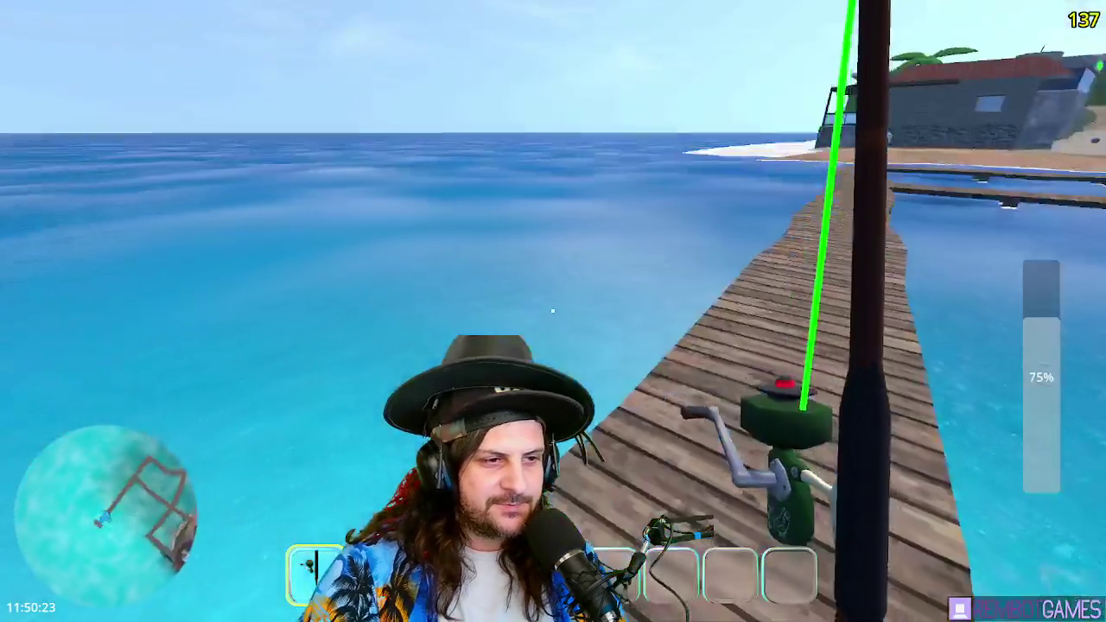
- Cast the lure over the sea, reel it back in, and stop the game with F8
mouse_move(553, 311)
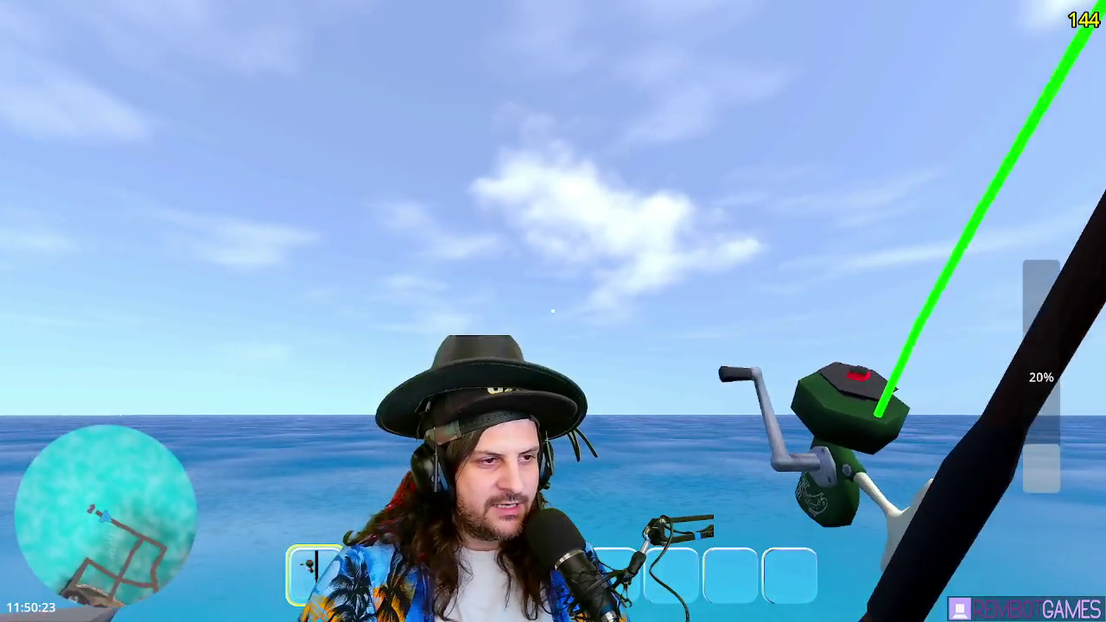
click(553, 311)
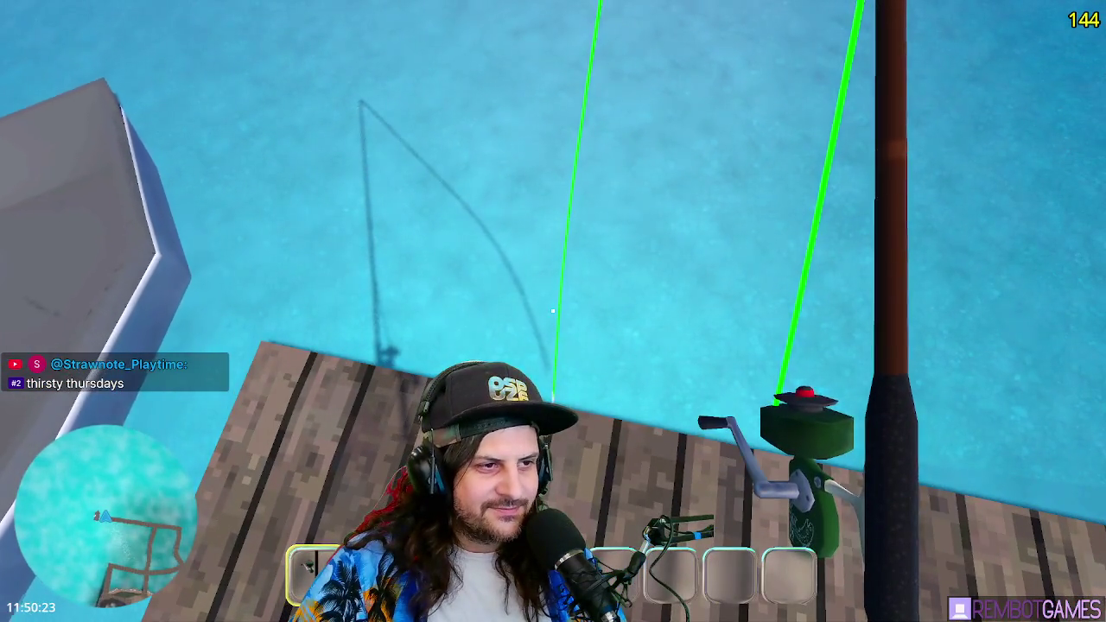
click(553, 311)
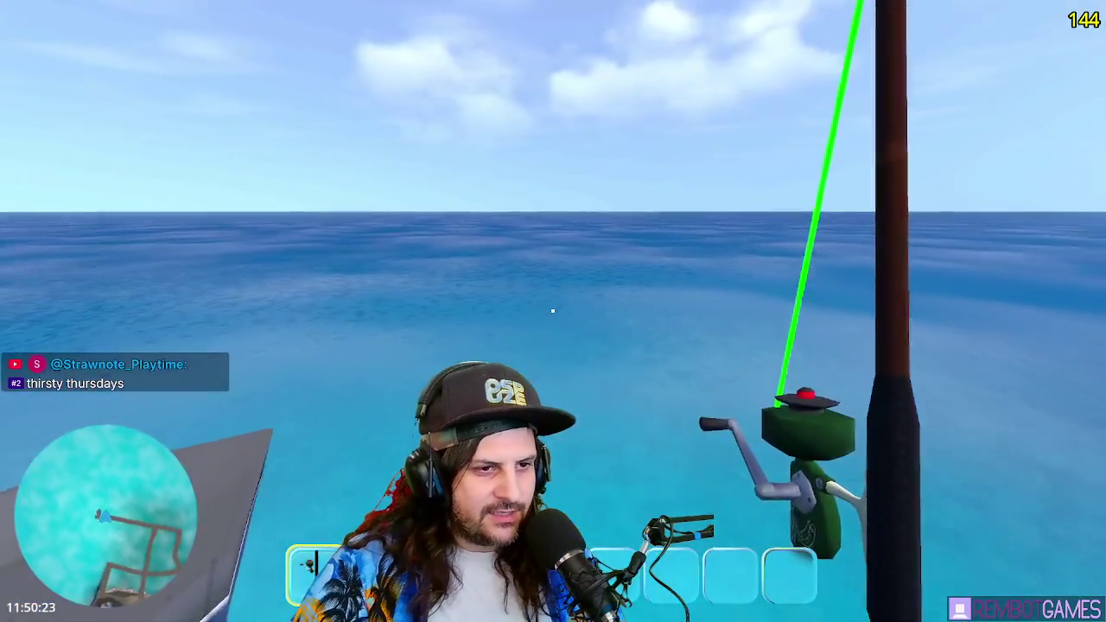
key(F8)
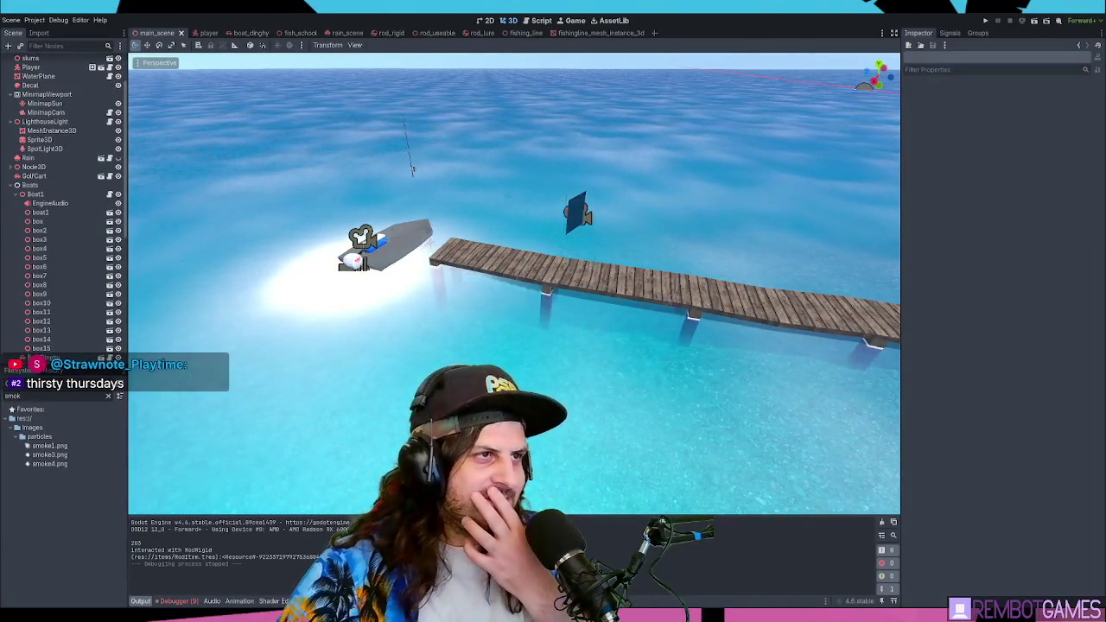
- Open the rod_useable.gd script and go to the end of the cancel_cast() line
click(524, 33)
click(426, 32)
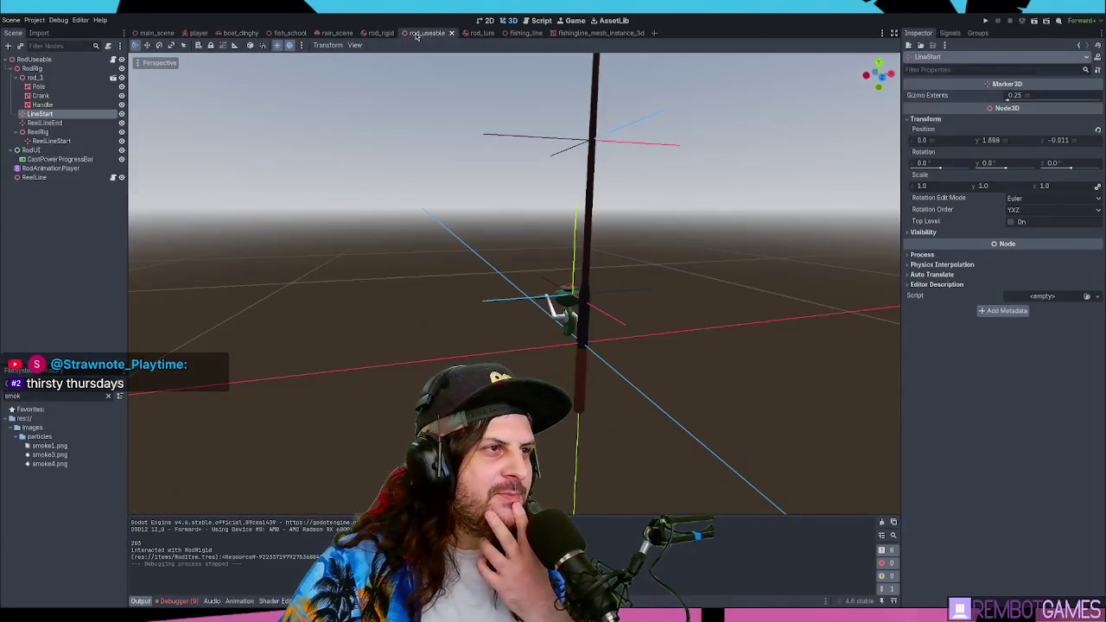
click(536, 20)
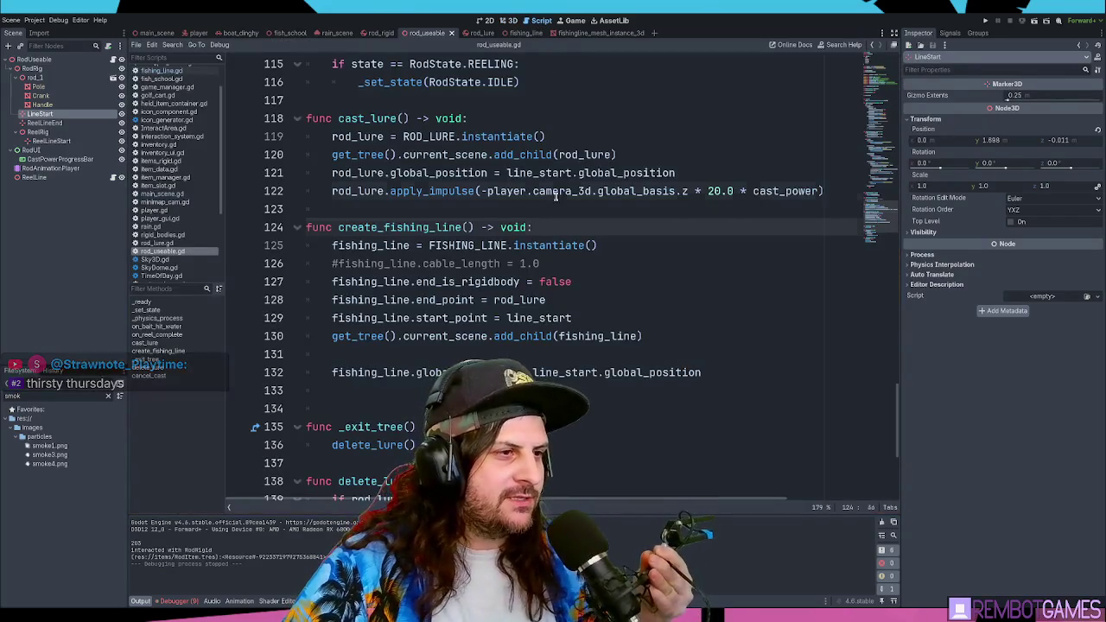
click(587, 226)
scroll(591, 234, down, 4)
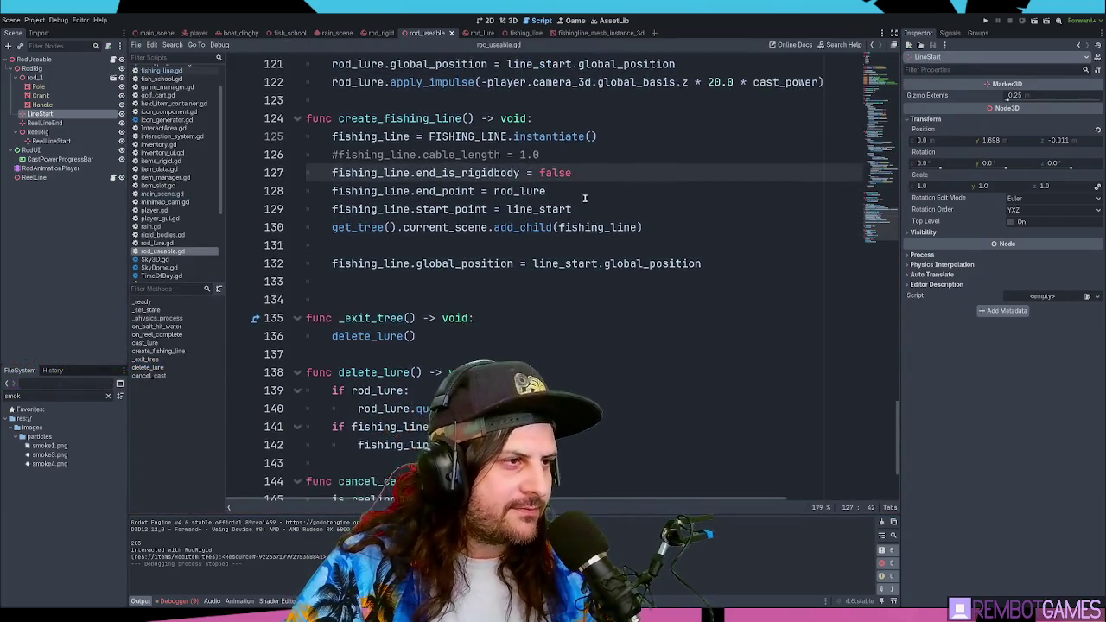
scroll(595, 245, up, 2)
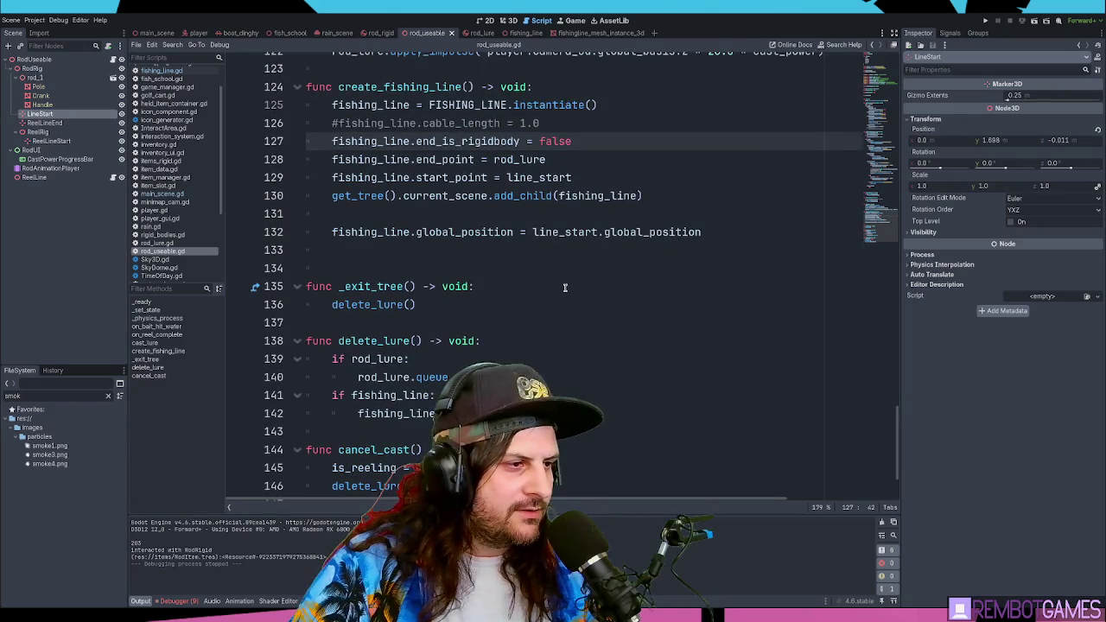
scroll(565, 294, up, 13)
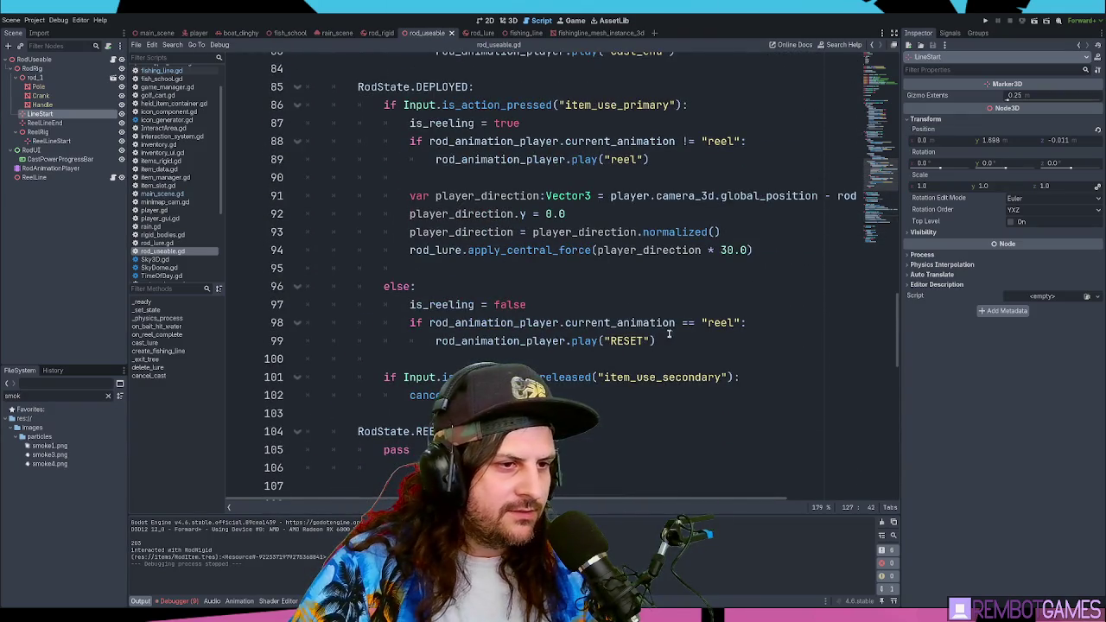
click(522, 304)
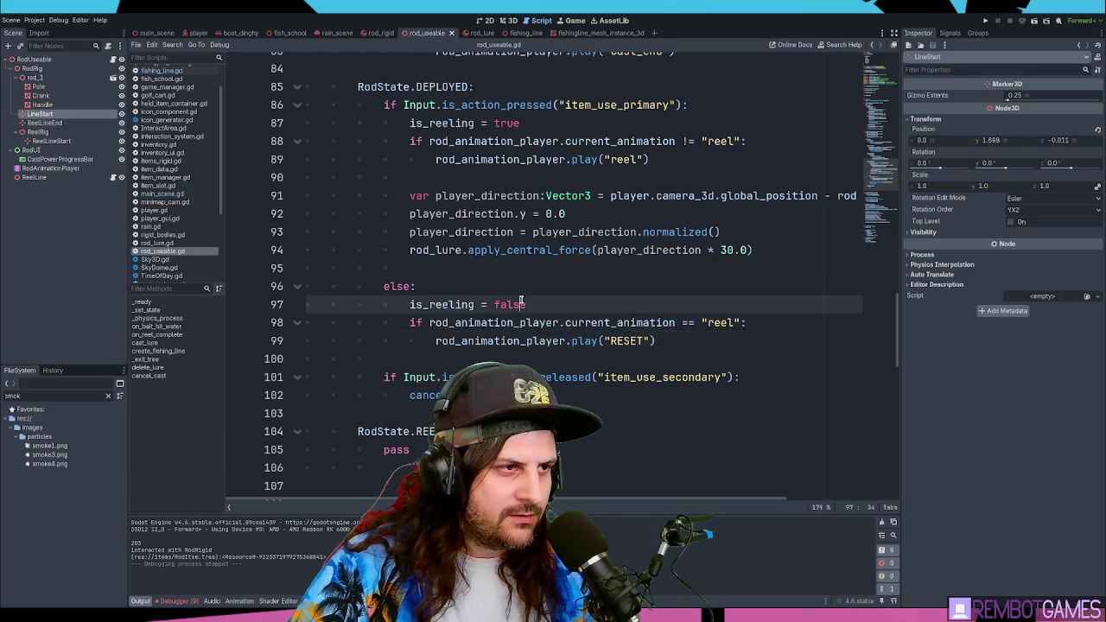
scroll(522, 304, up, 3)
scroll(518, 304, down, 4)
click(486, 305)
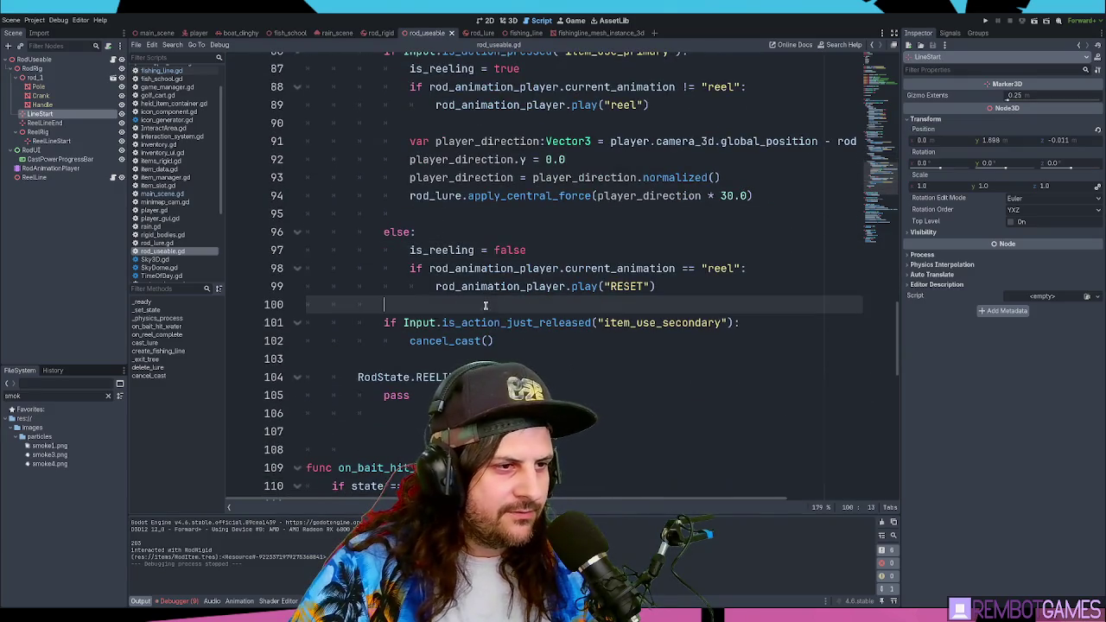
click(587, 343)
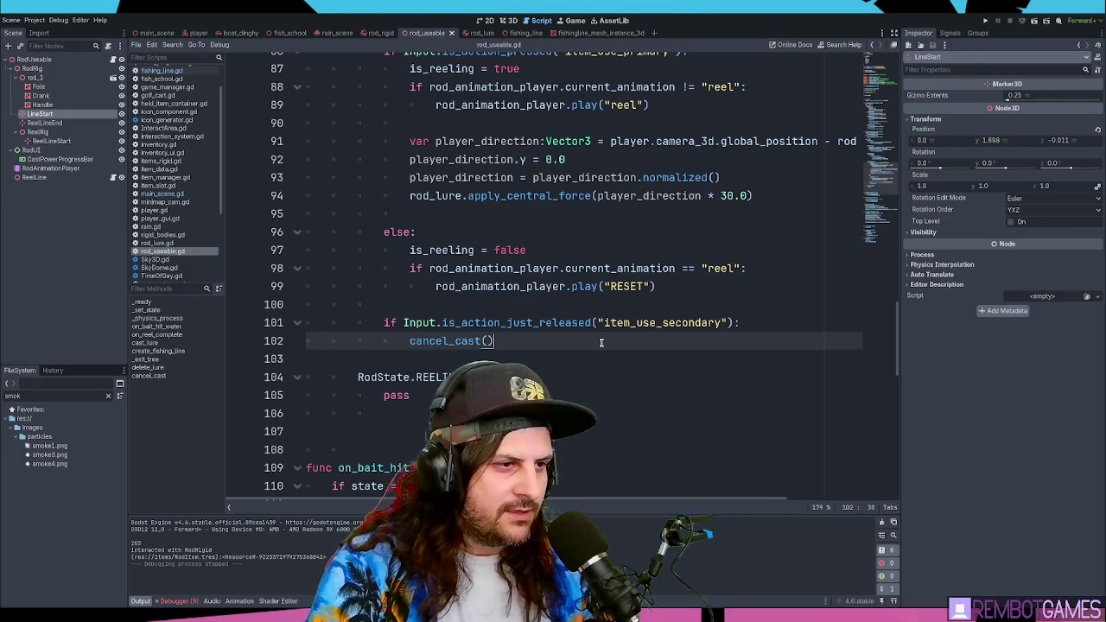
- Add an 'if rod_lure.global_position' check on a new line 104 below cancel_cast()
key(Return)
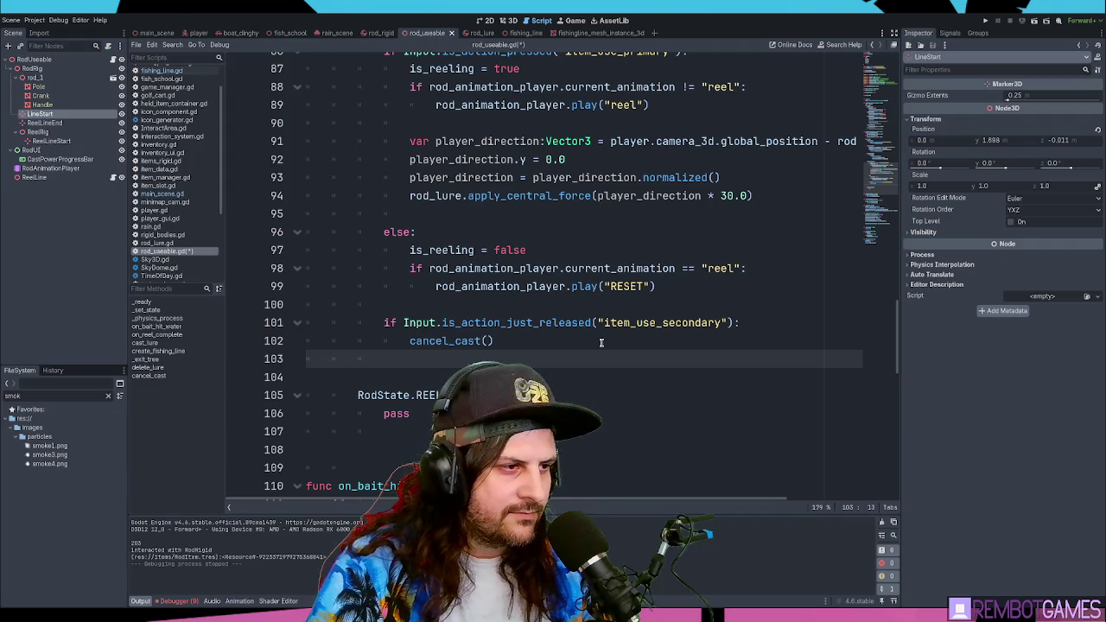
key(Return)
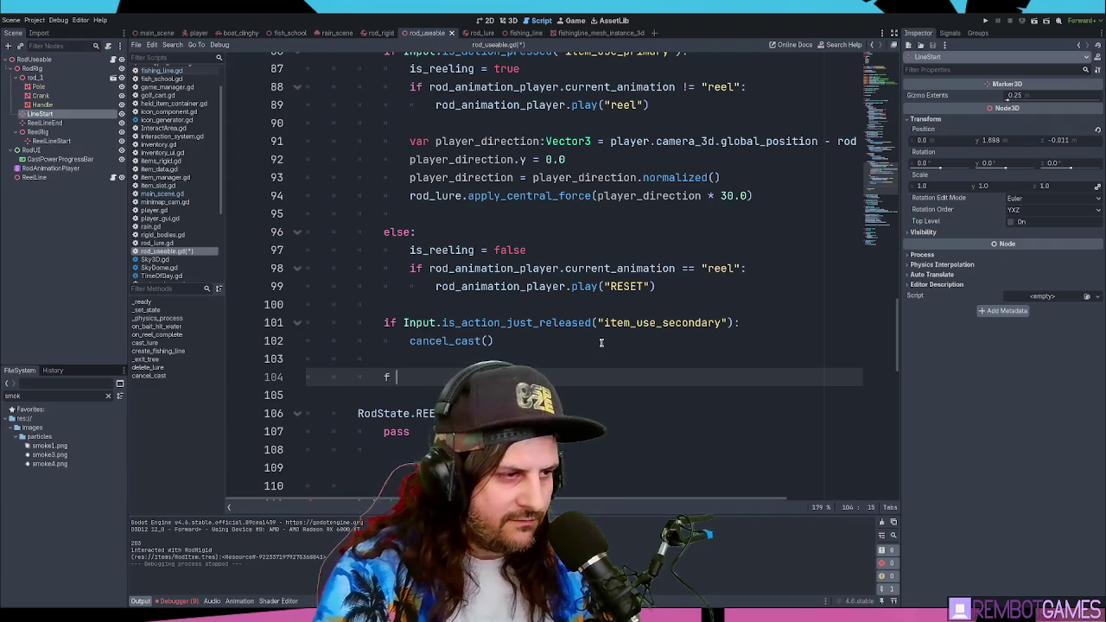
text(if )
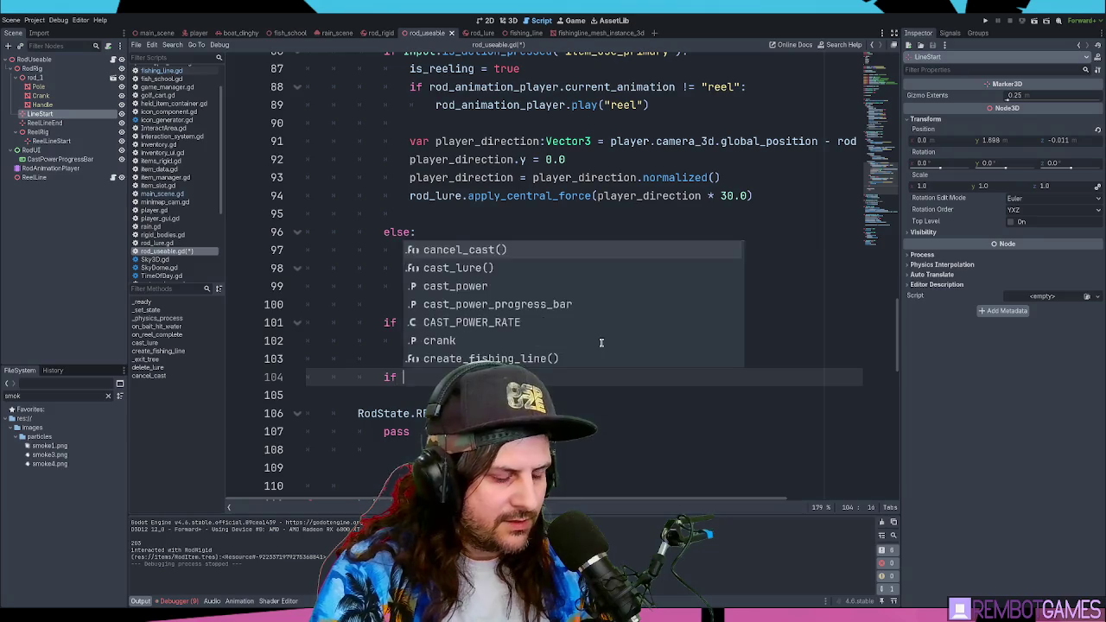
text(lure)
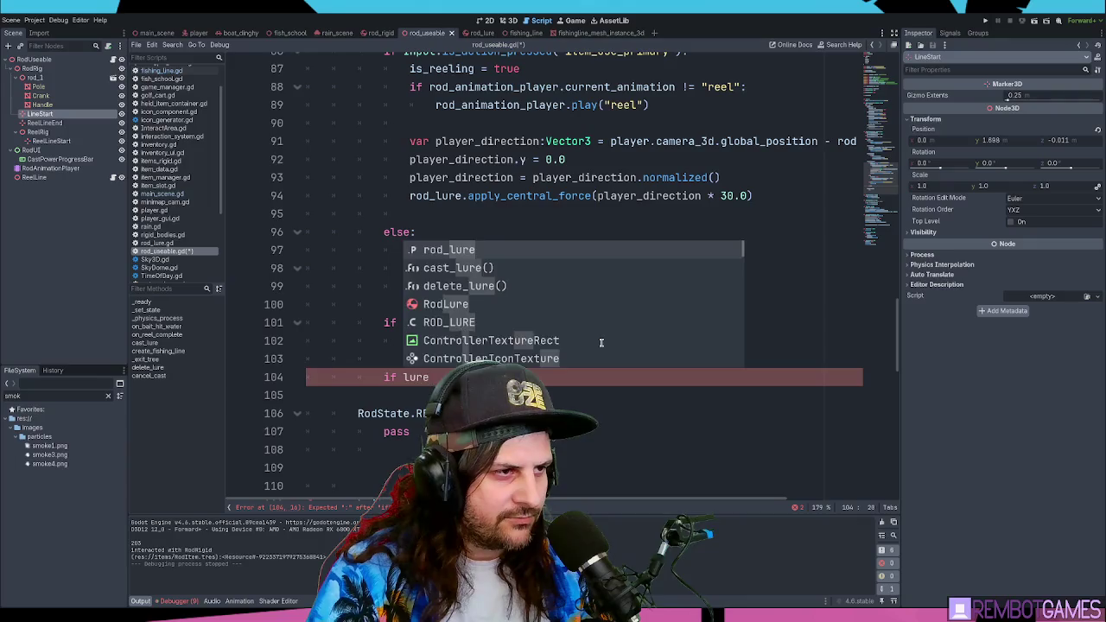
key(Return)
text(.global_)
key(Down)
key(Return)
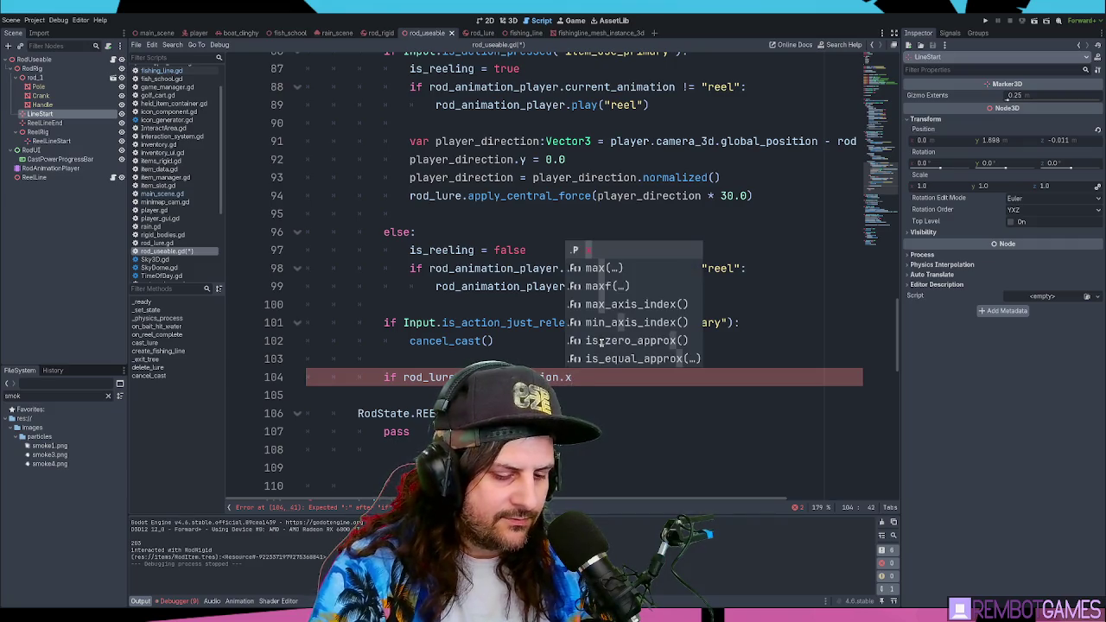
key(BackSpace)
key(BackSpace)
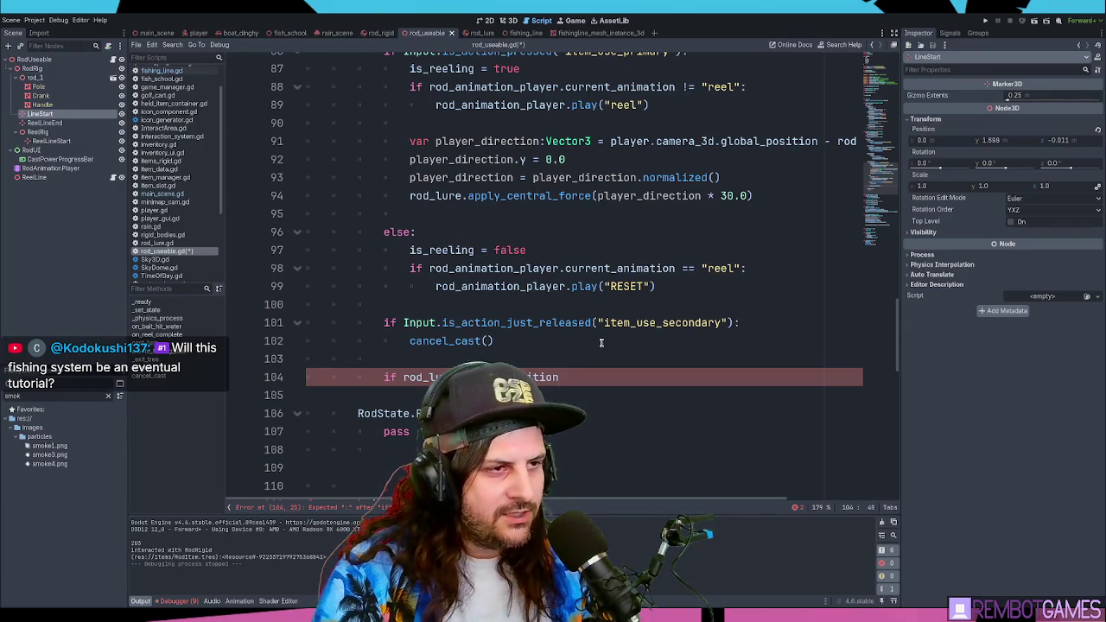
- Comment out line 104 with # and save and run the game with F5
scroll(602, 343, up, 20)
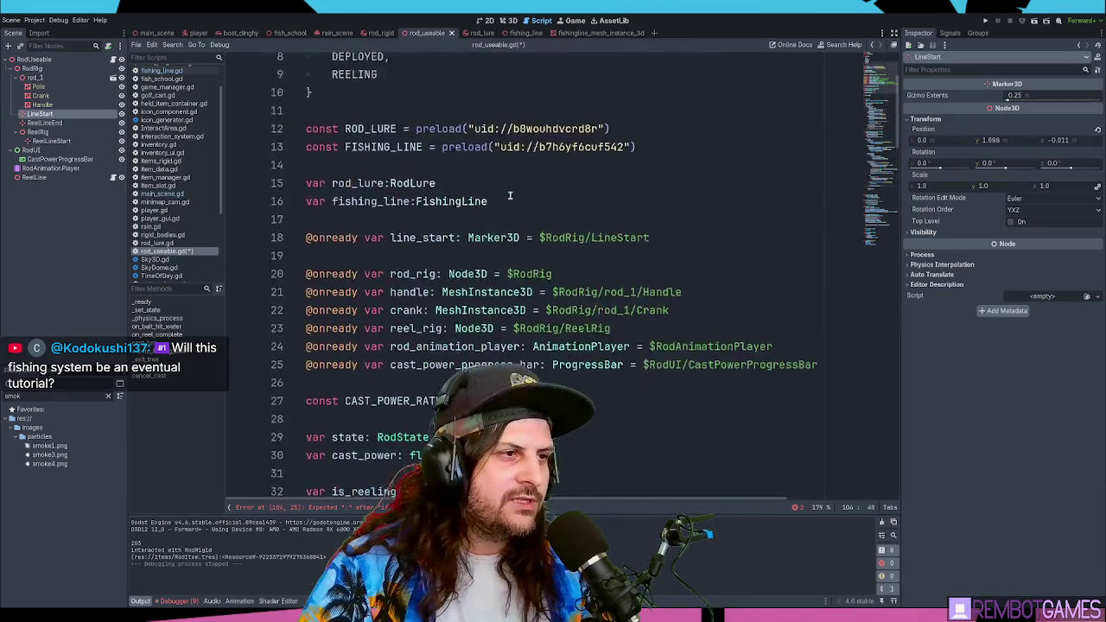
scroll(510, 196, up, 3)
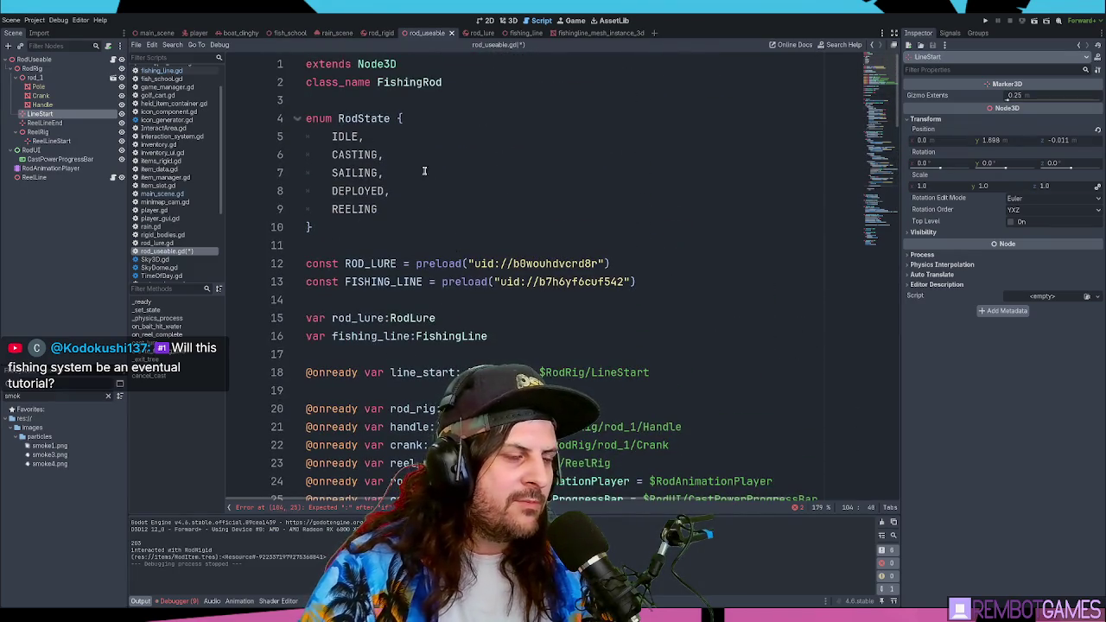
scroll(761, 126, down, 1)
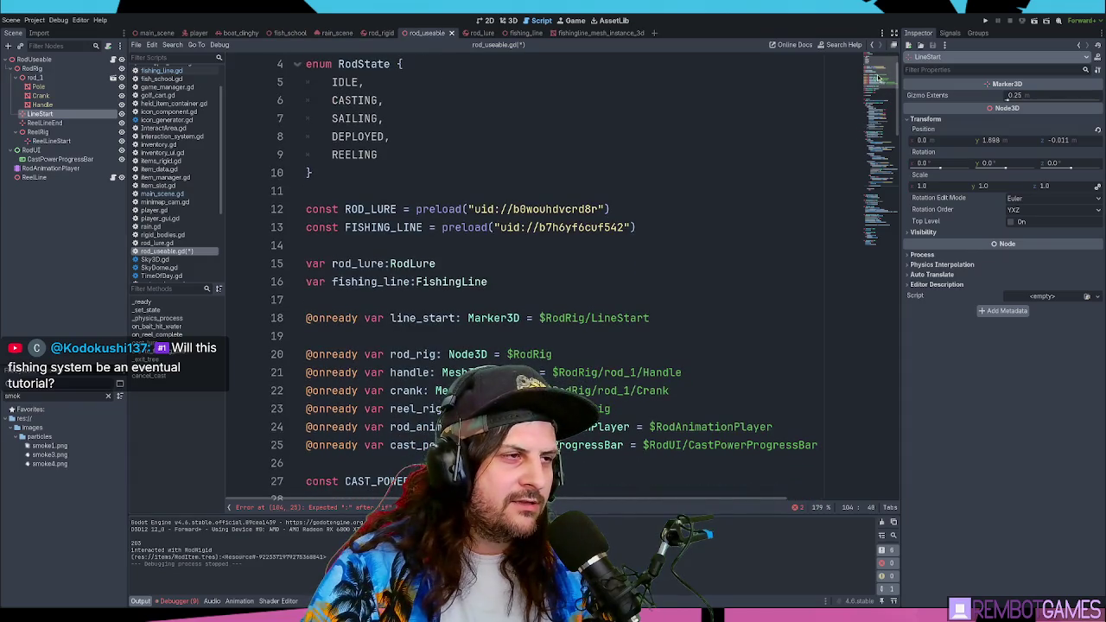
scroll(878, 78, up, 1)
drag(878, 78, 881, 147)
scroll(881, 147, down, 15)
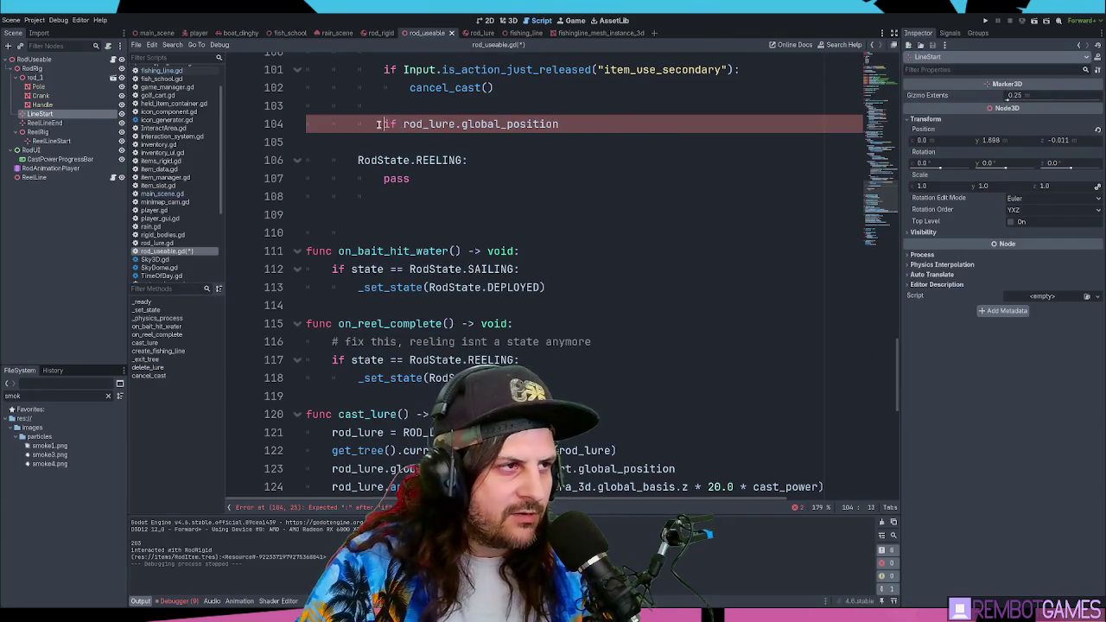
text(#)
scroll(602, 242, up, 2)
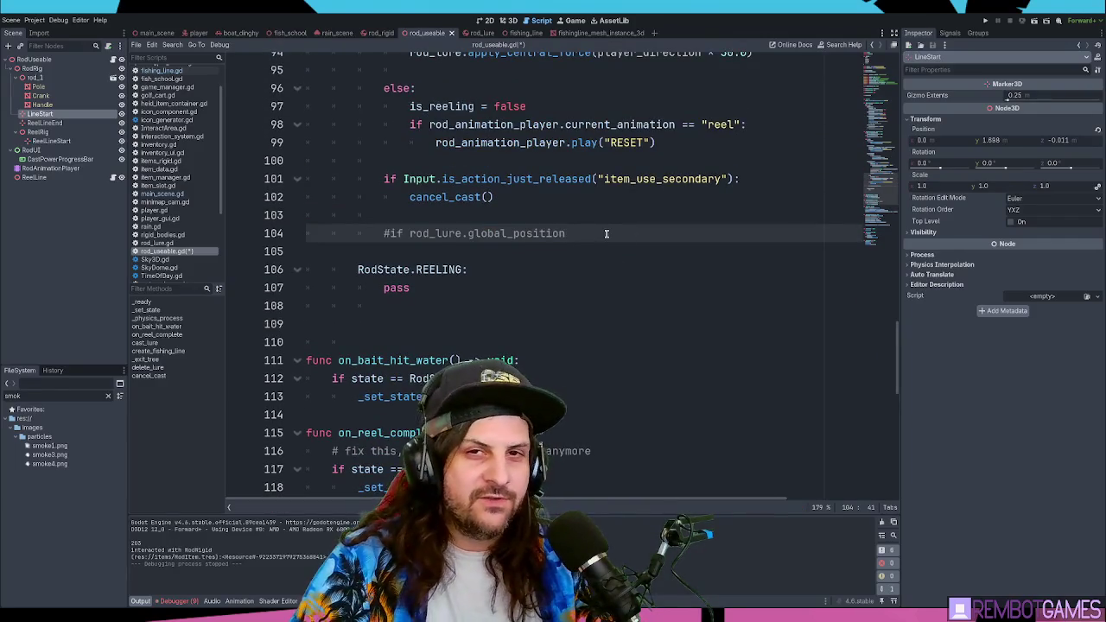
key(F5)
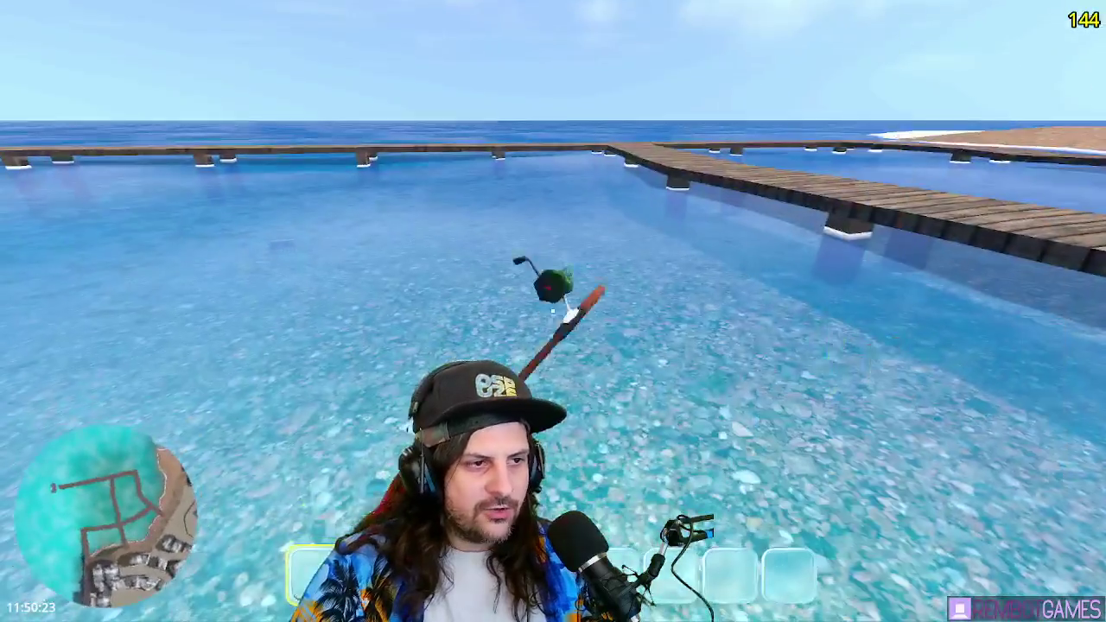
- Cast repeatedly, re-equipping the rod with key 1, until a big blue fish is reeled in
click(553, 311)
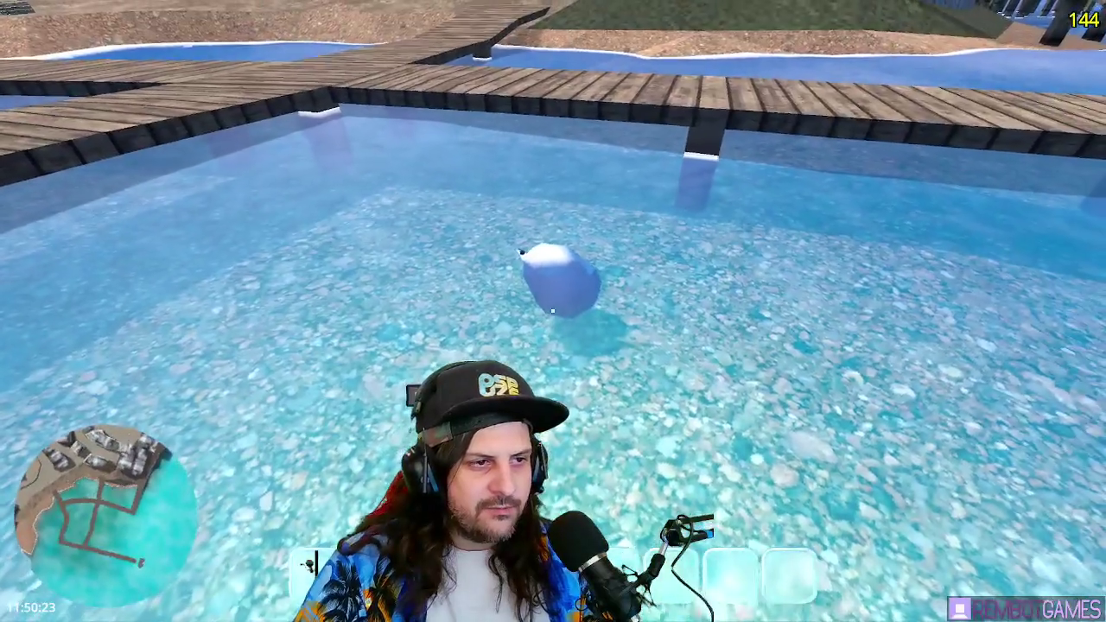
key(1)
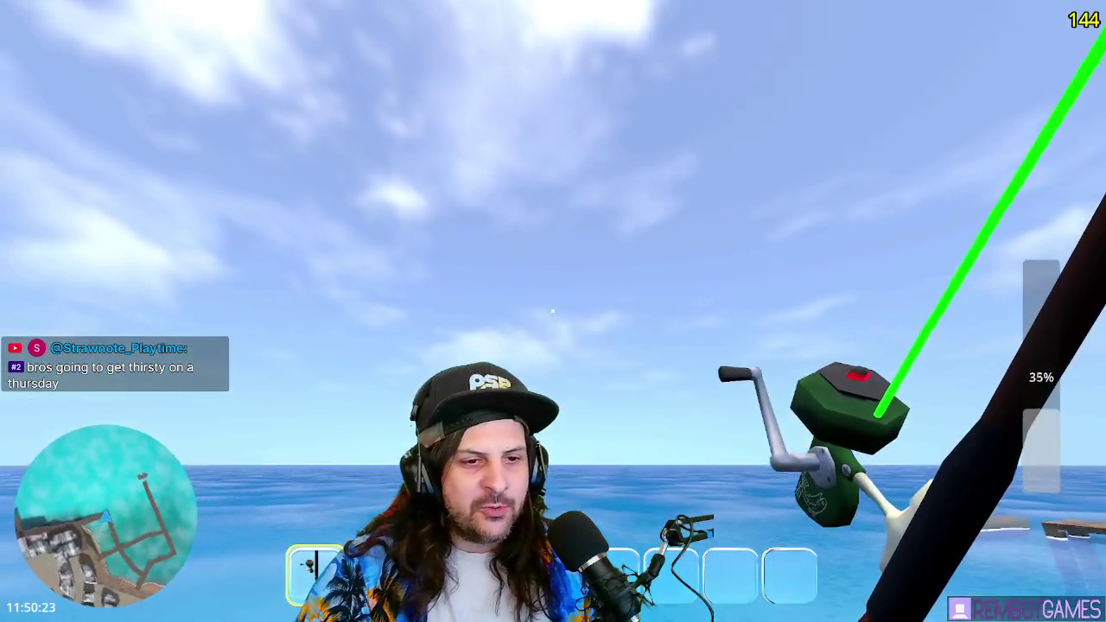
click(553, 311)
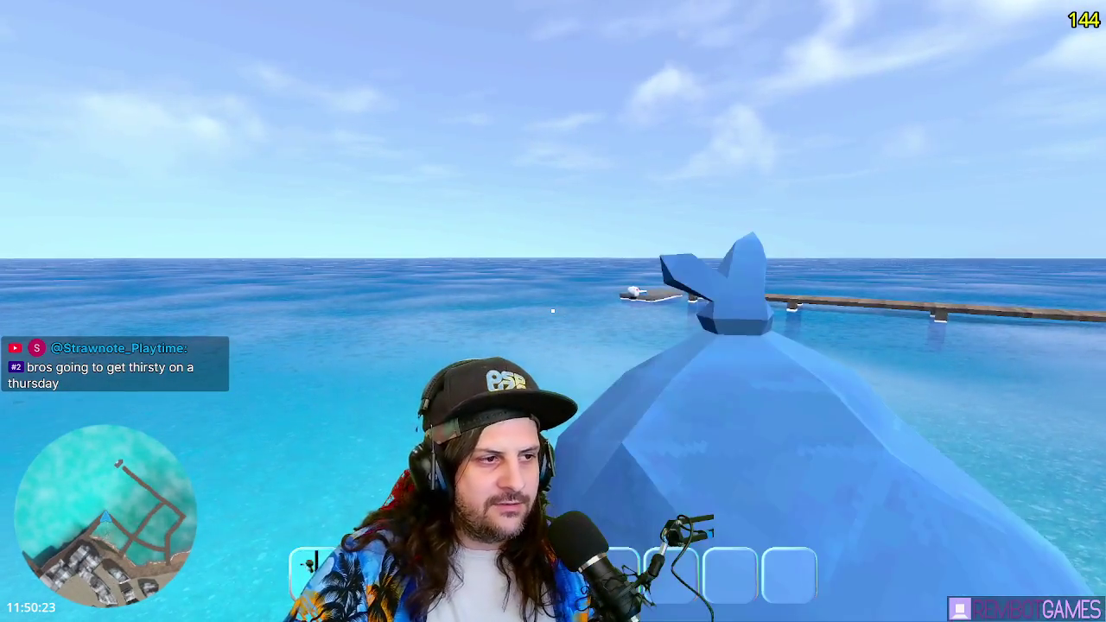
key(1)
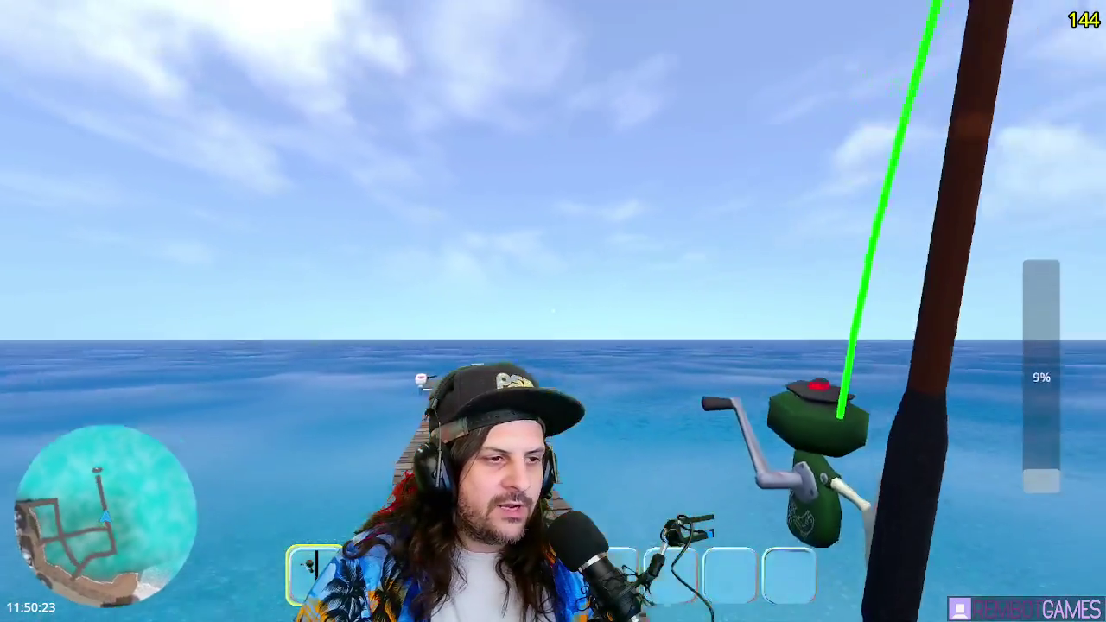
click(553, 310)
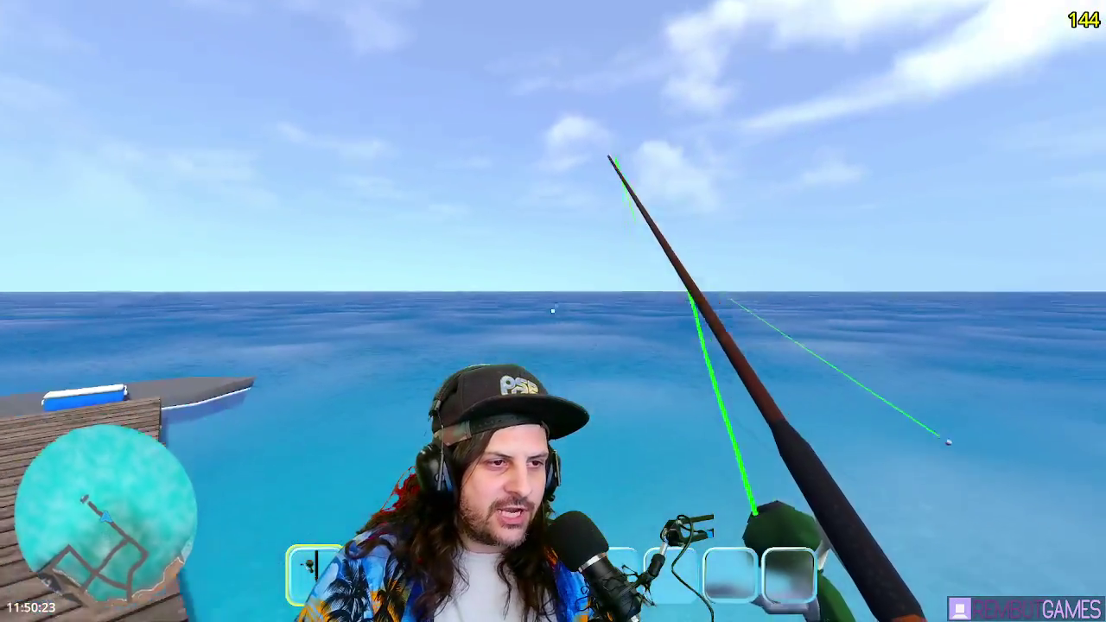
click(553, 309)
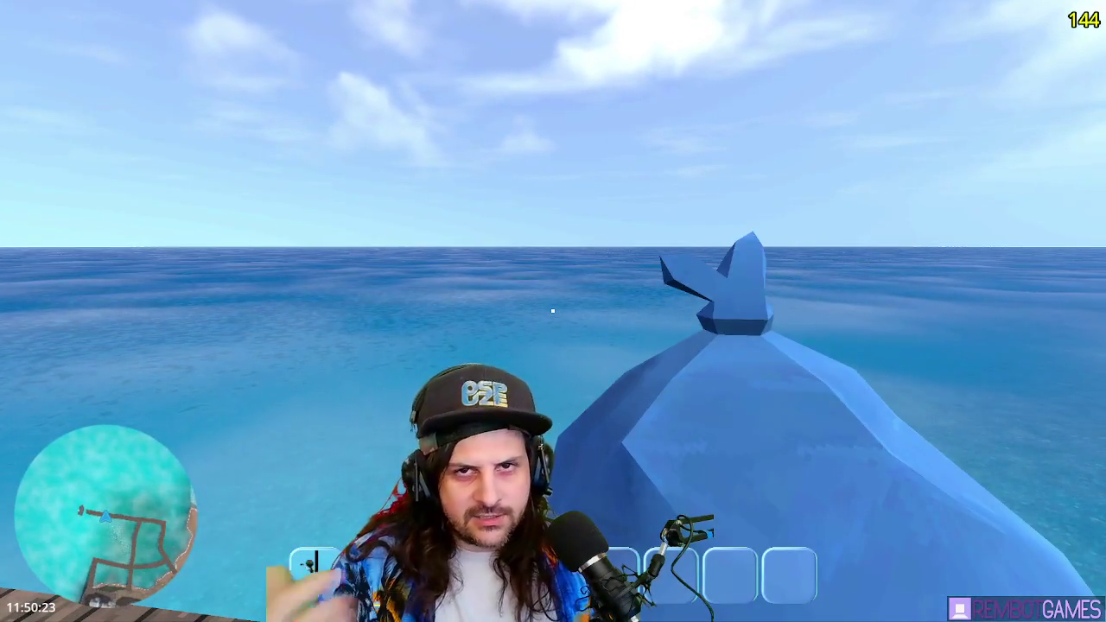
click(553, 309)
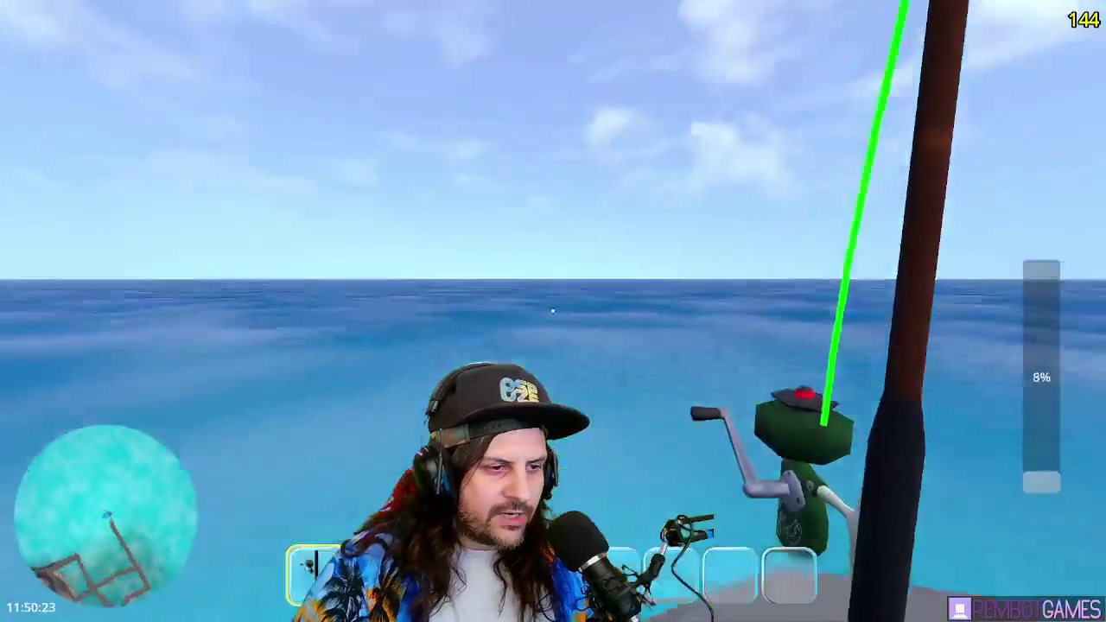
click(553, 309)
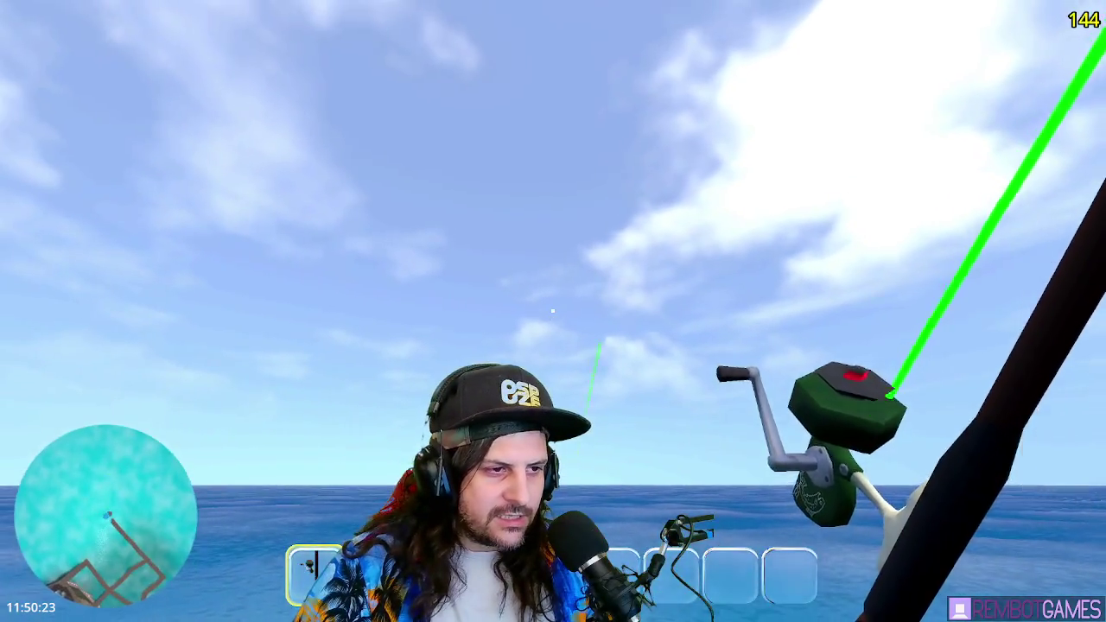
- Open the boat storage, deposit the blue fish and bottle, and move the bottle to slot four
key(e)
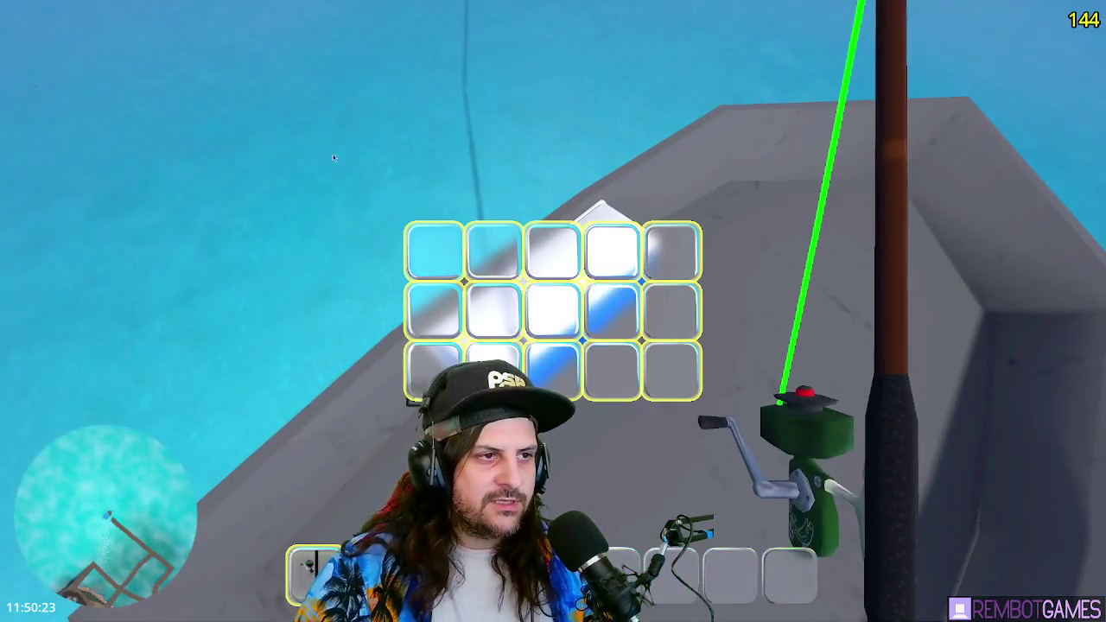
click(433, 251)
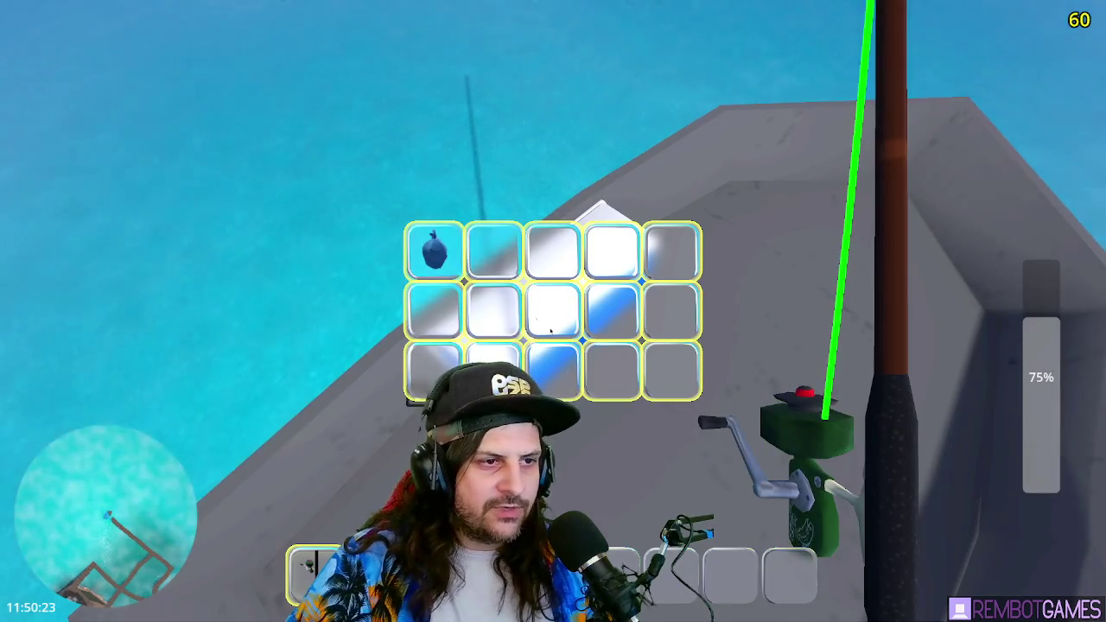
click(489, 300)
click(553, 311)
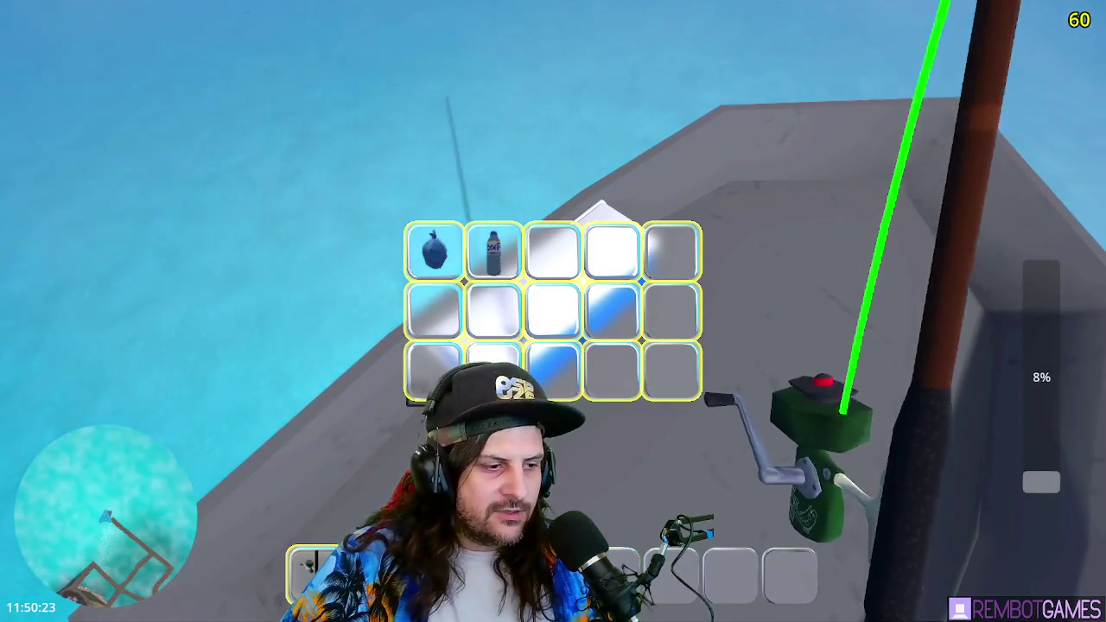
mouse_move(493, 251)
mouse_down()
mouse_move(629, 240)
mouse_move(555, 297)
mouse_move(612, 251)
mouse_up()
mouse_move(434, 251)
mouse_down()
mouse_move(553, 310)
mouse_move(434, 310)
mouse_up()
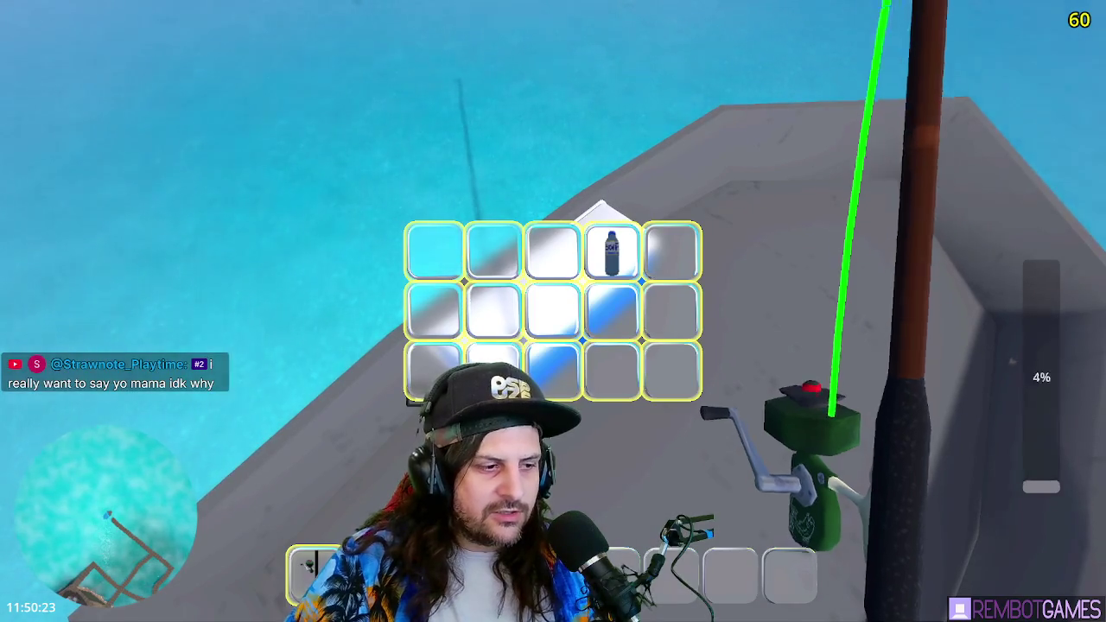
- Place the blue fish in the second row's first slot and close storage with Tab
click(460, 261)
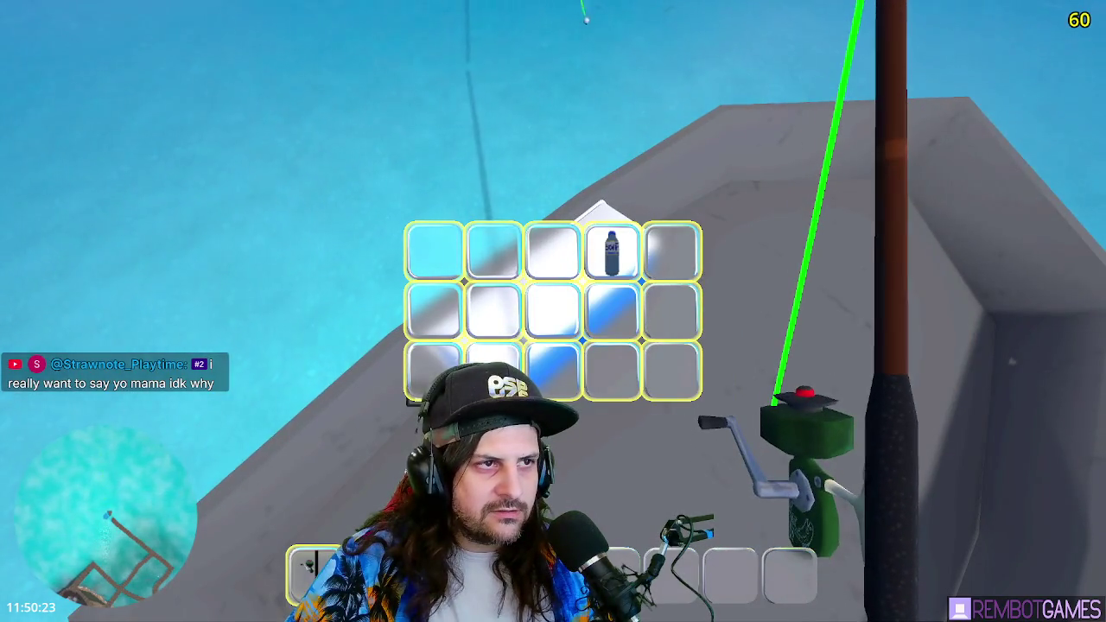
click(443, 308)
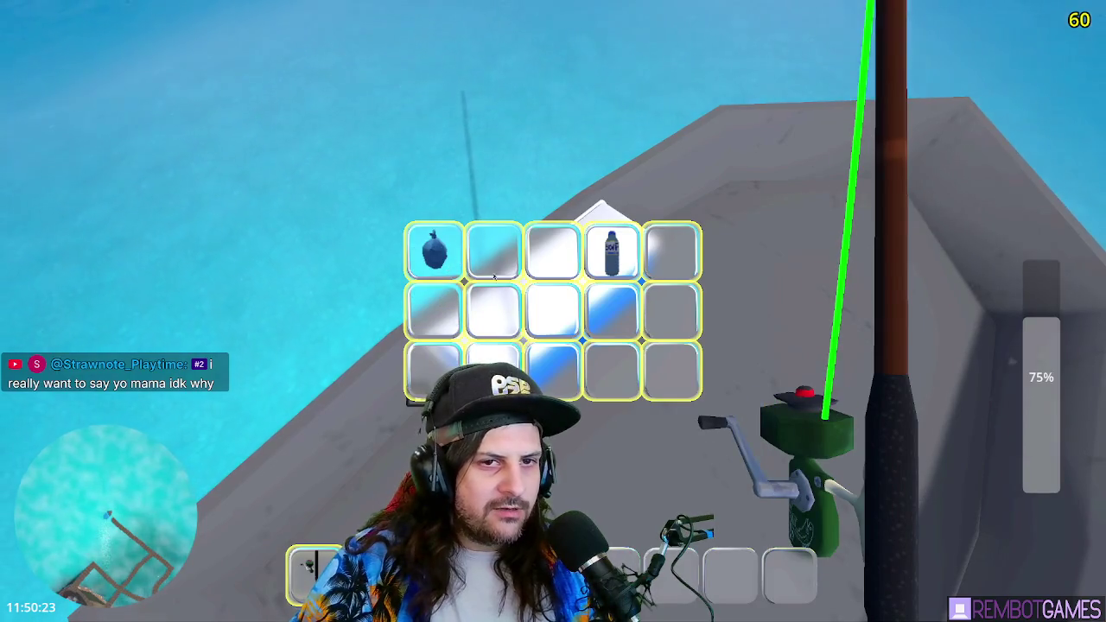
click(447, 270)
click(433, 310)
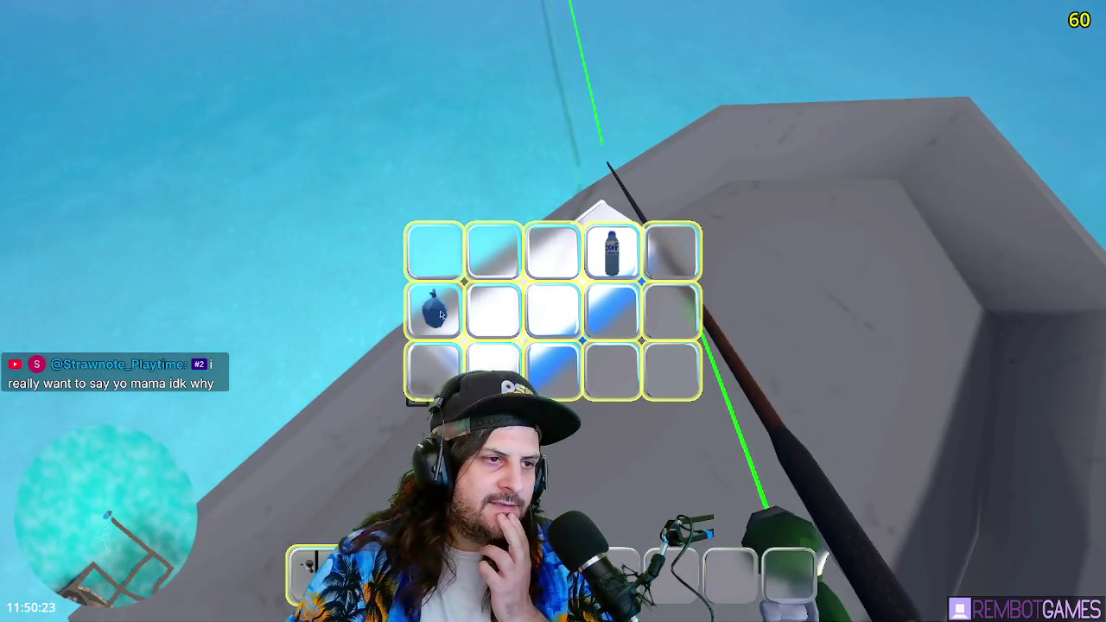
mouse_move(442, 311)
mouse_down()
mouse_move(432, 250)
mouse_move(394, 246)
mouse_up()
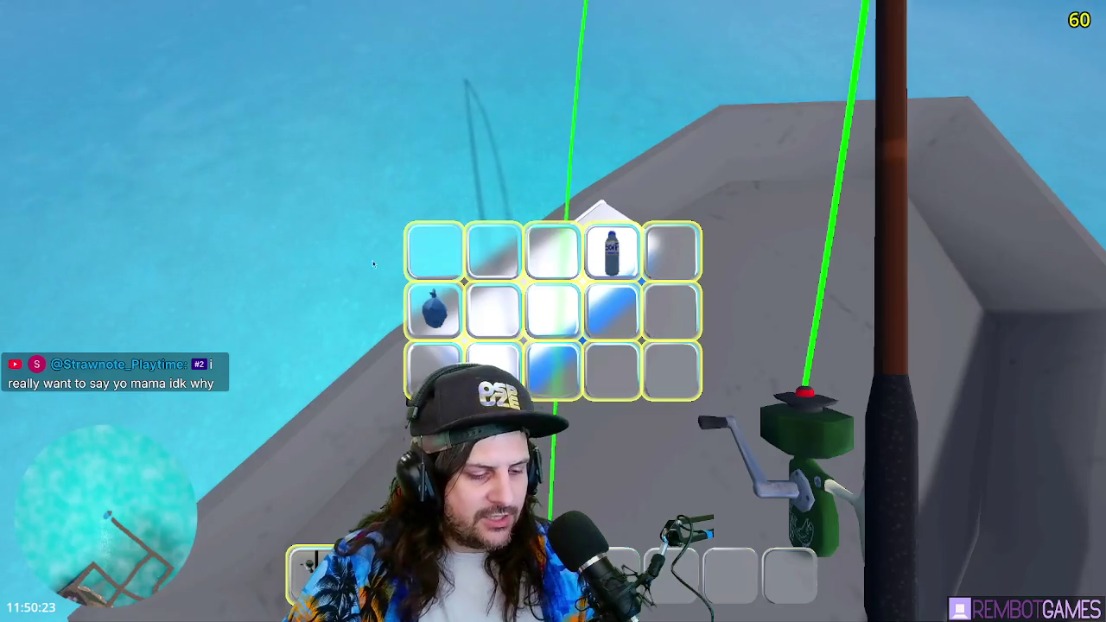
key(Tab)
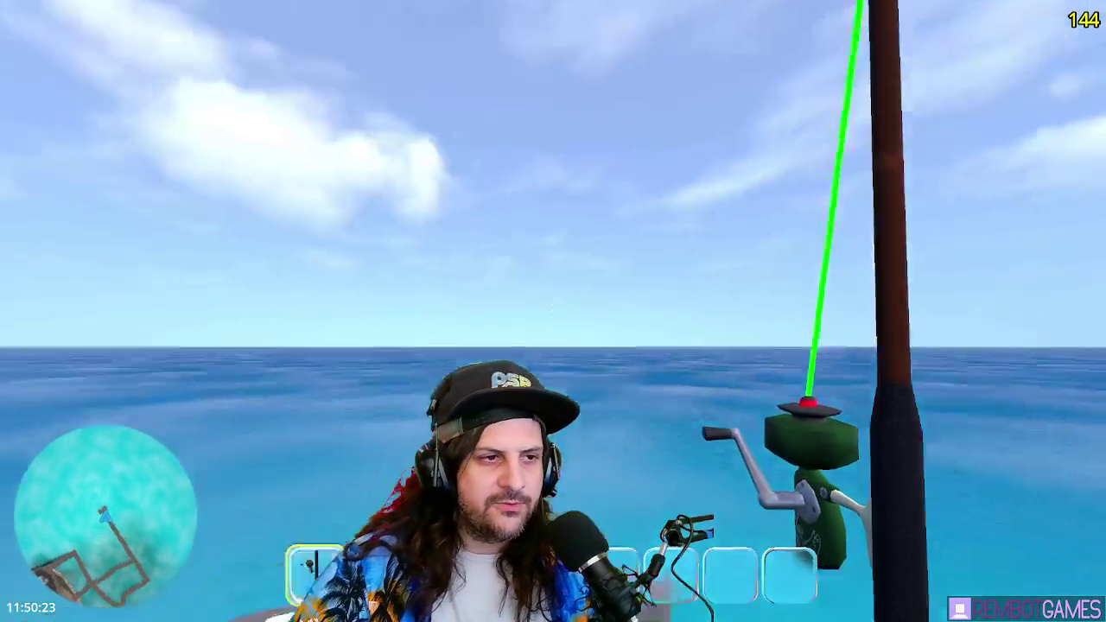
- Charge the cast to 100% power, release it far out, and switch to Paint
drag(553, 309, 553, 311)
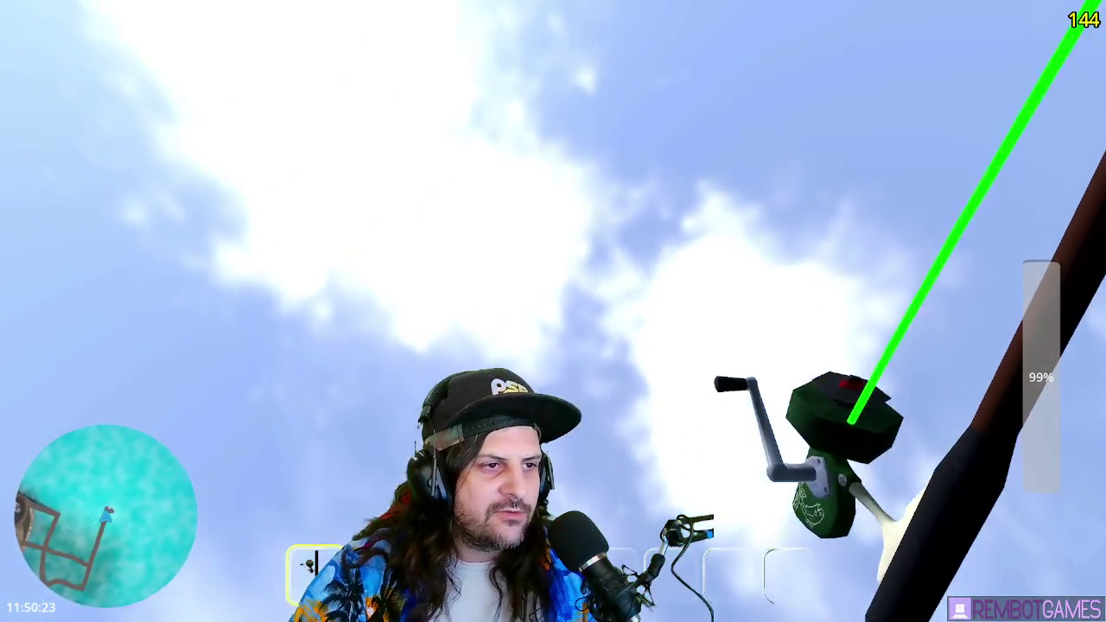
click(553, 311)
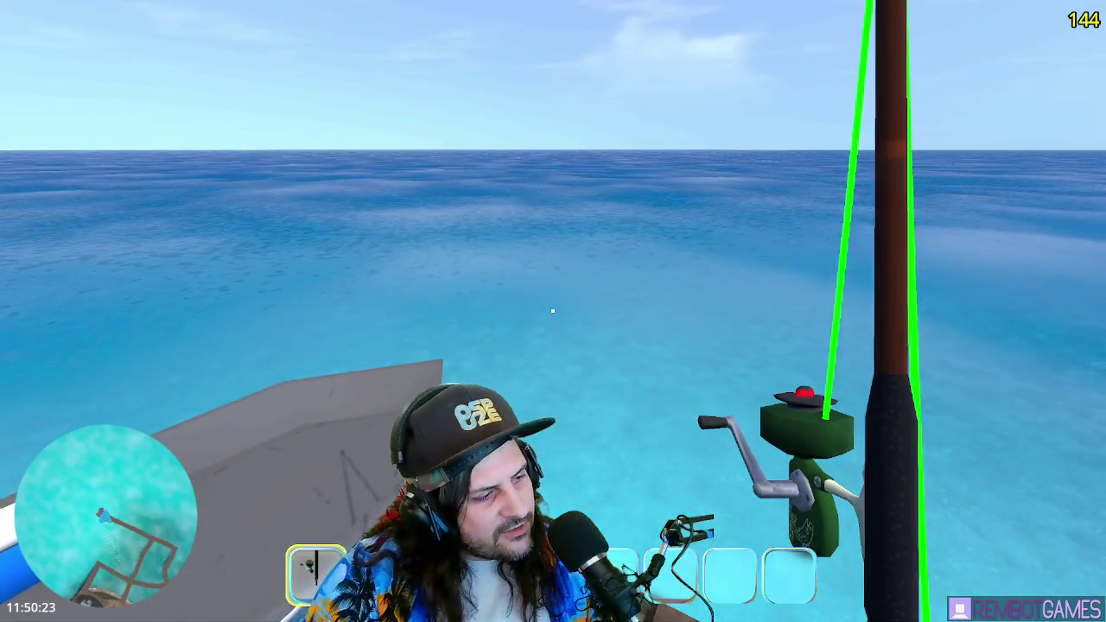
key(alt+Tab)
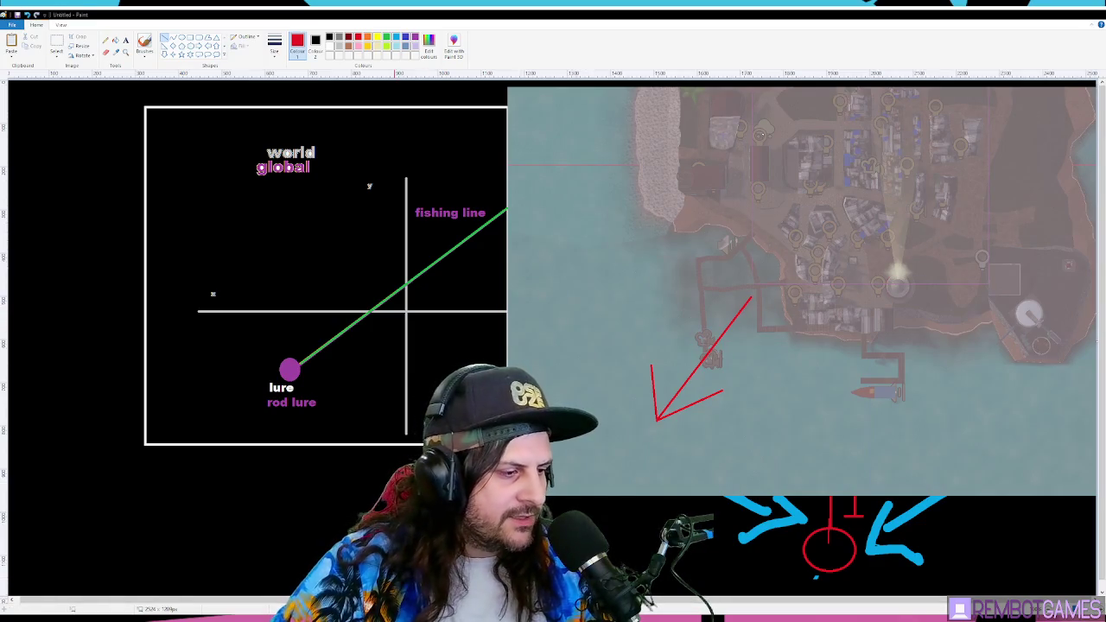
- Minimize Paint after reviewing the lure diagram to return to rod_useable.gd
click(1050, 13)
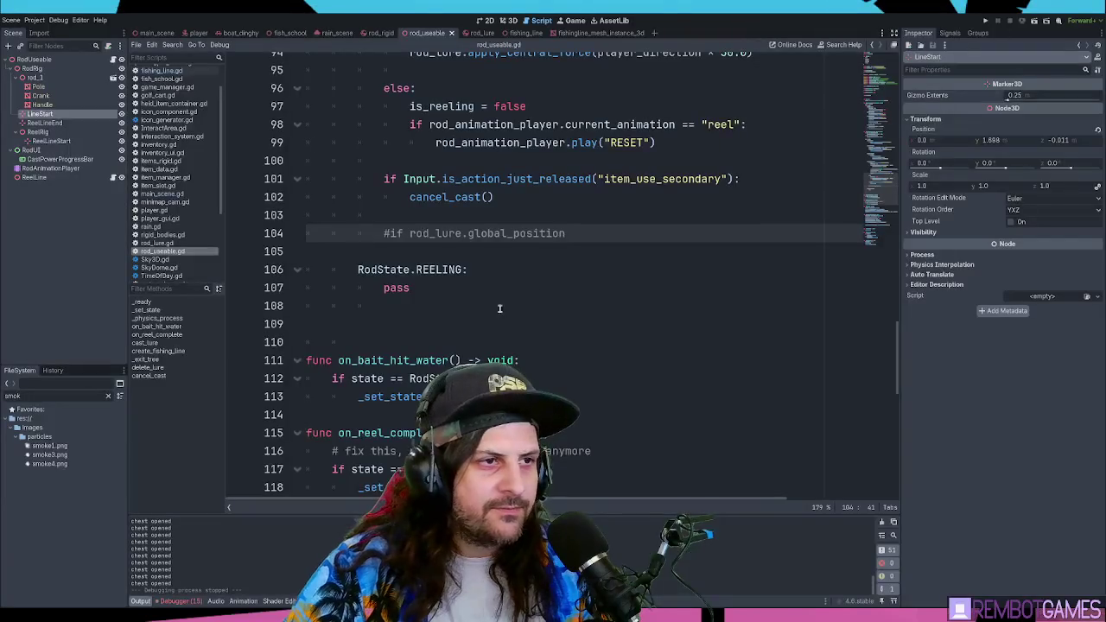
- Delete the leading # on line 104 to reactivate the 'if rod_lure.global_position' check
scroll(573, 216, up, 8)
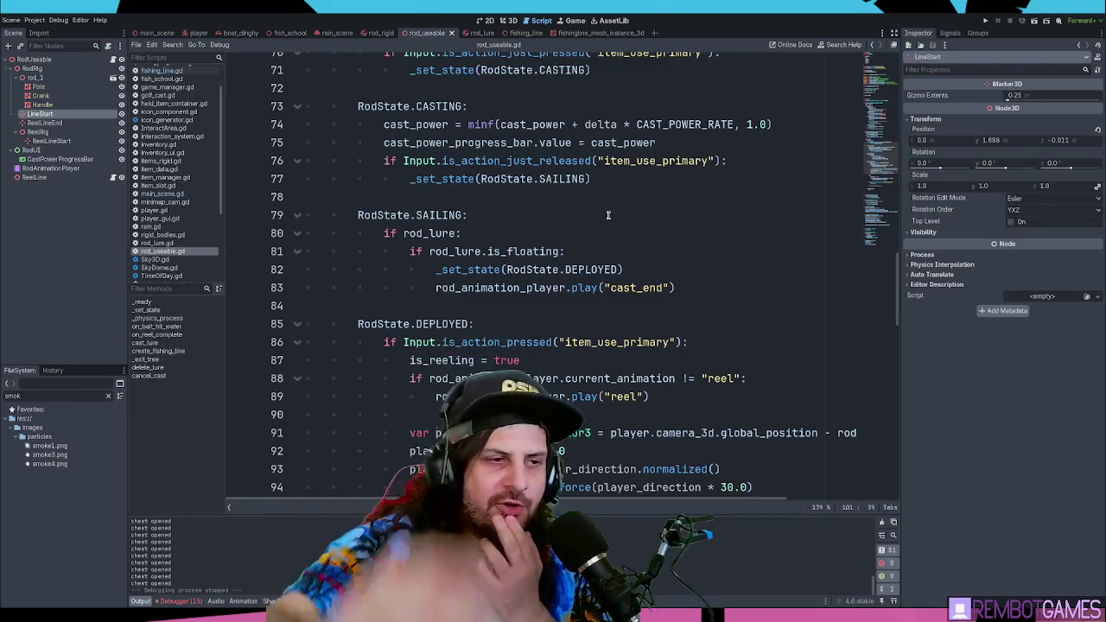
scroll(628, 252, down, 5)
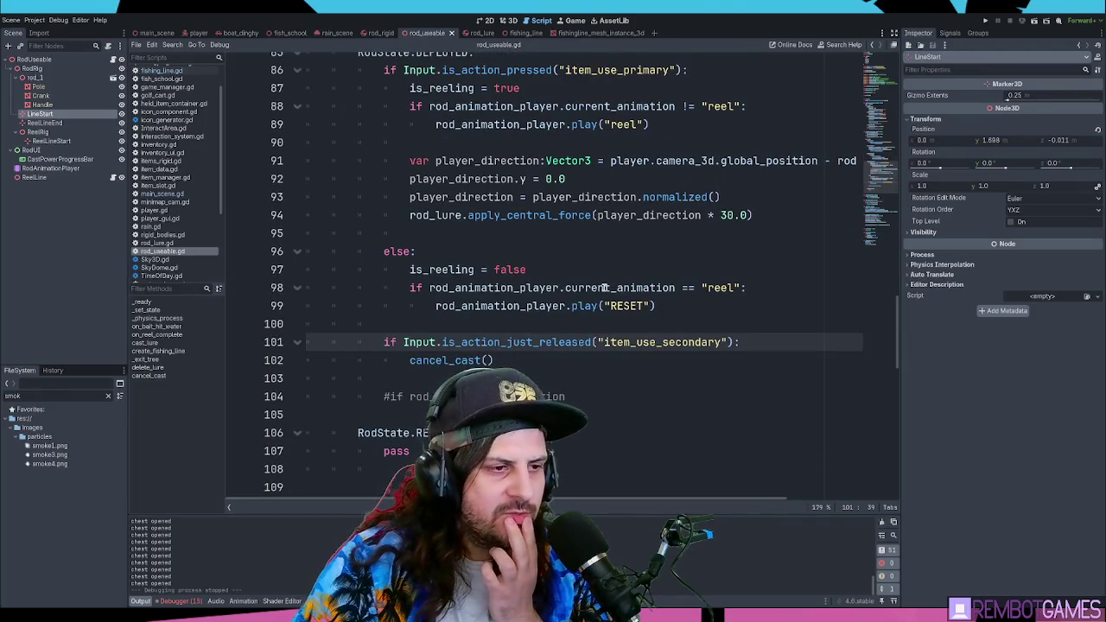
click(584, 388)
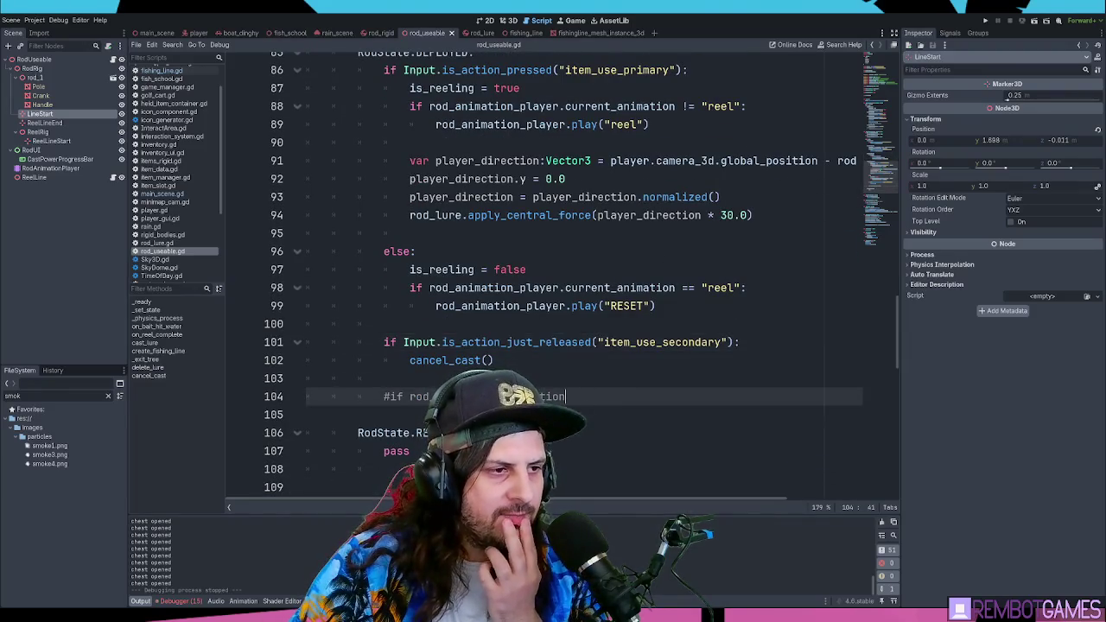
click(462, 397)
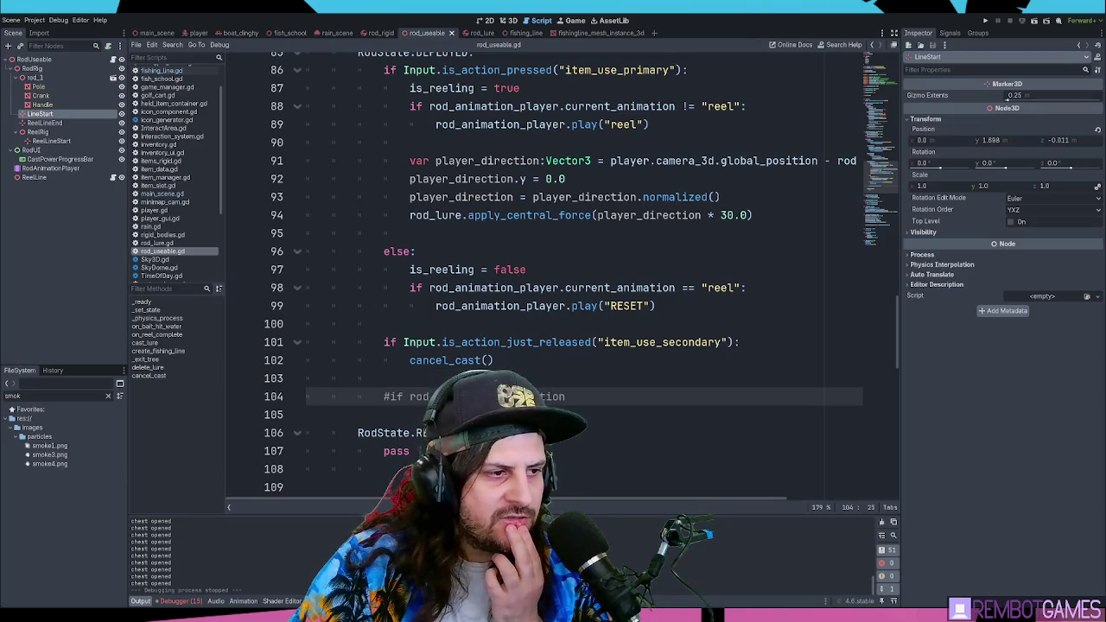
scroll(392, 397, down, 3)
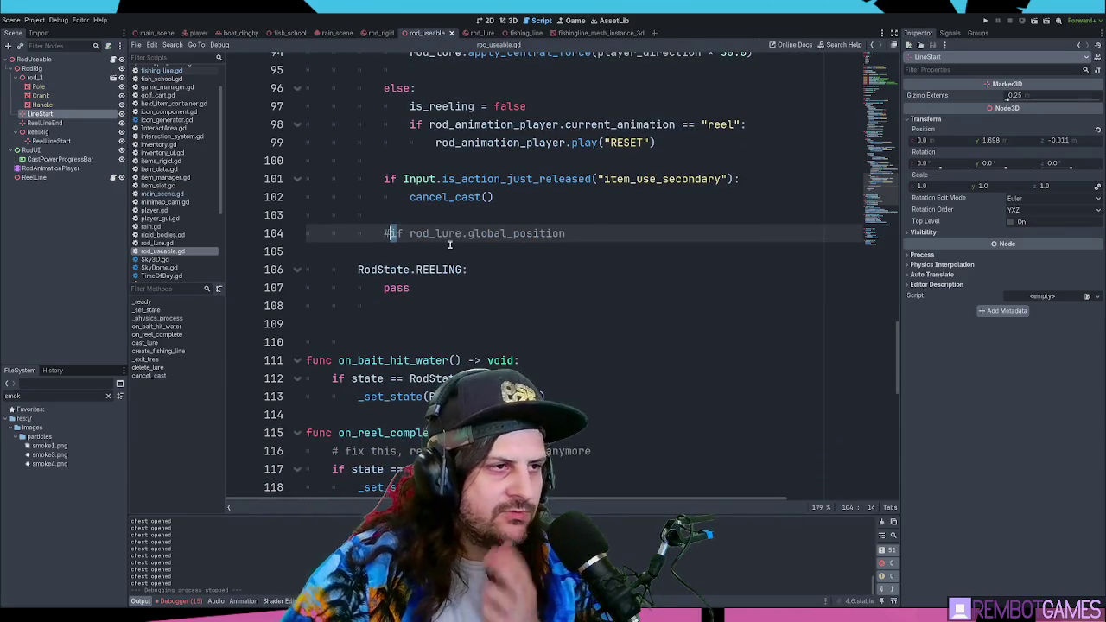
key(BackSpace)
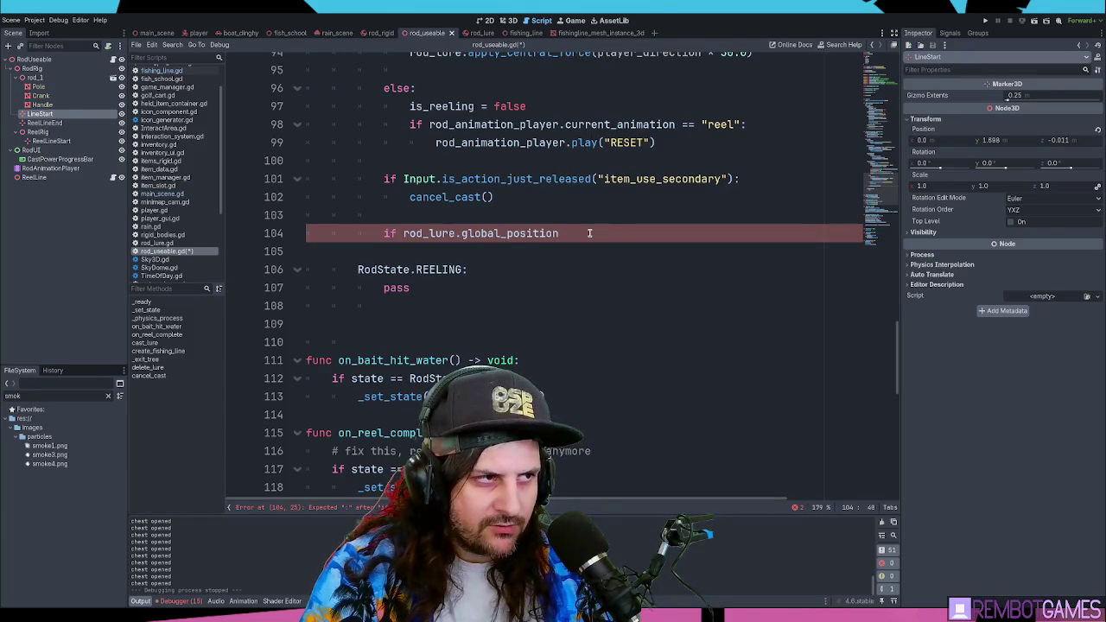
scroll(554, 198, up, 4)
drag(357, 106, 469, 106)
- Complete line 104's lure check as distance_to(player.global_position), dropping the extra length() call
click(619, 450)
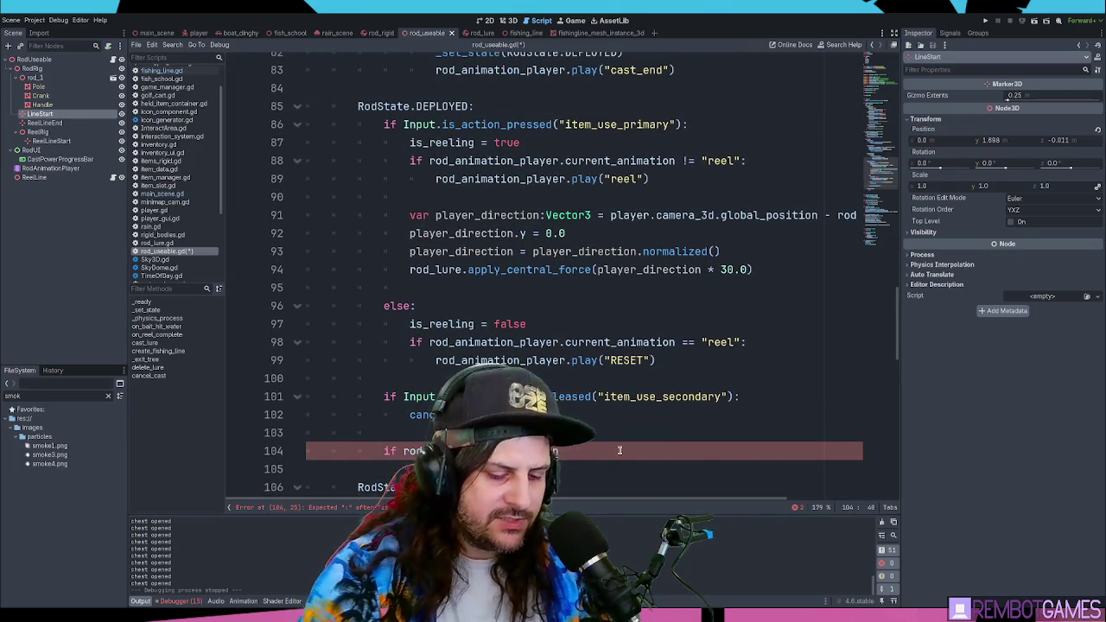
text(.dis)
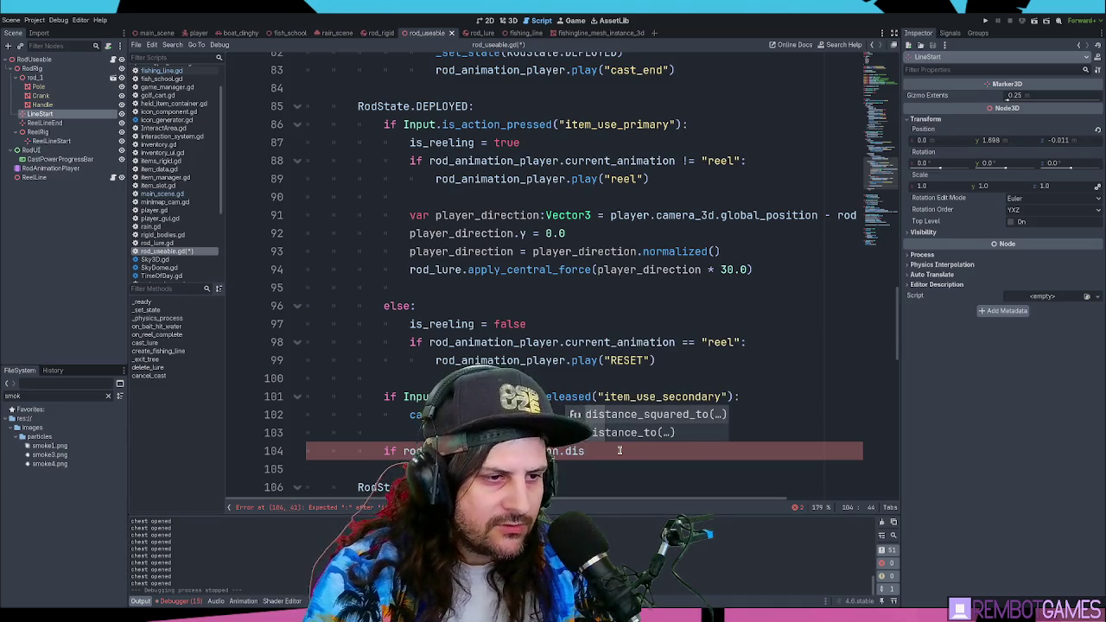
key(Down)
key(Return)
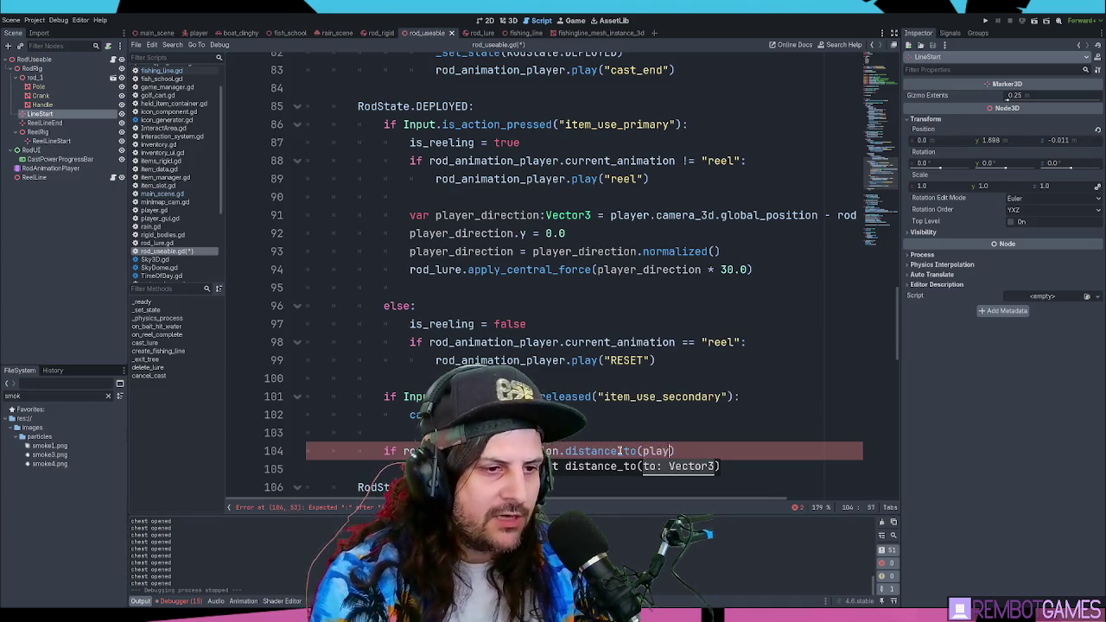
text(er.global)
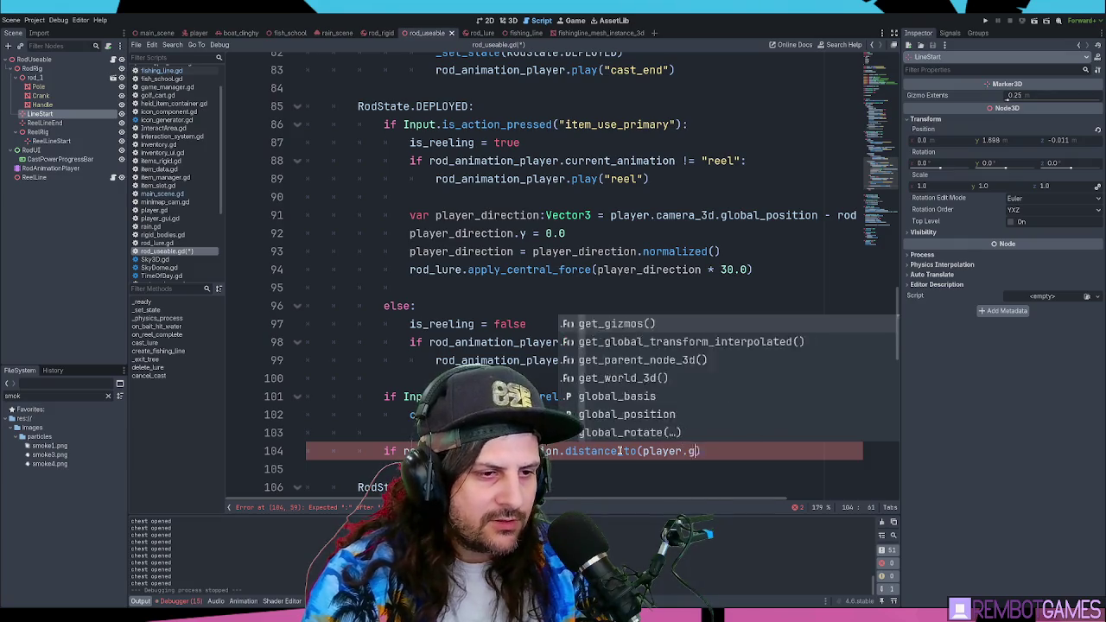
key(Escape)
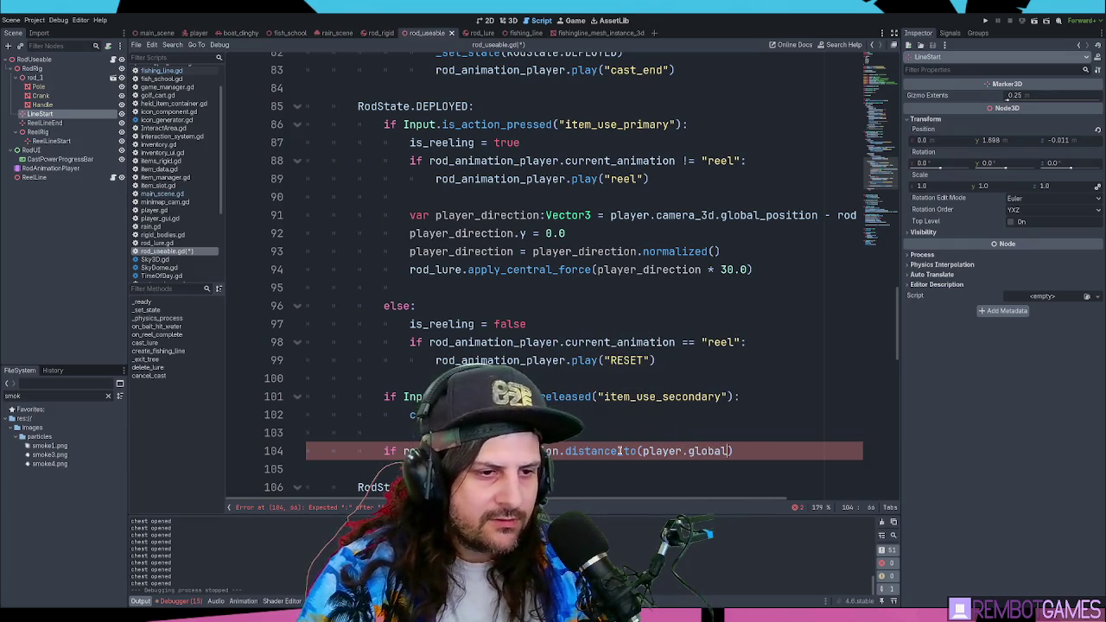
text())
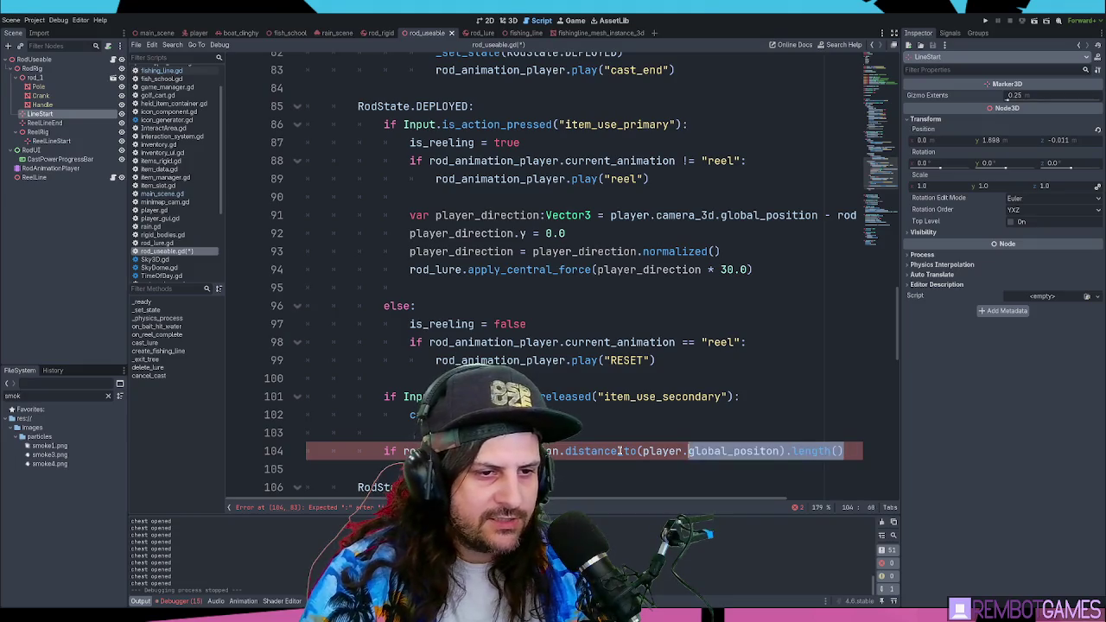
key(ctrl+shift+Left)
key(ctrl+shift+Left)
key(BackSpace)
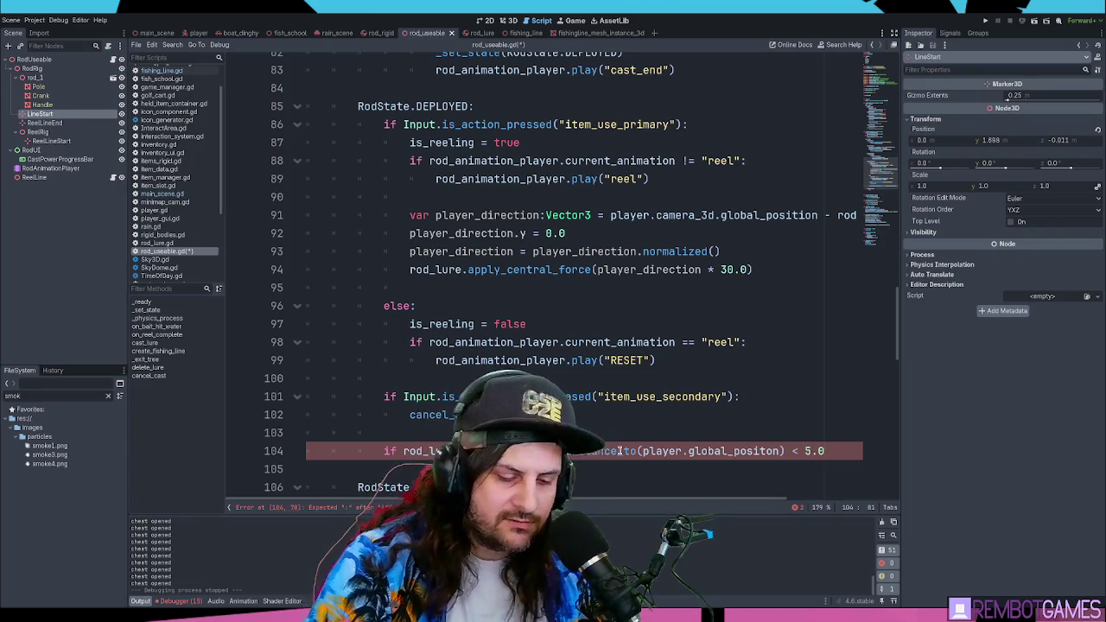
text(:)
- Paste cancel_cast() under the check, set the threshold to 2.0, save and run the game
key(Return)
scroll(584, 325, down, 3)
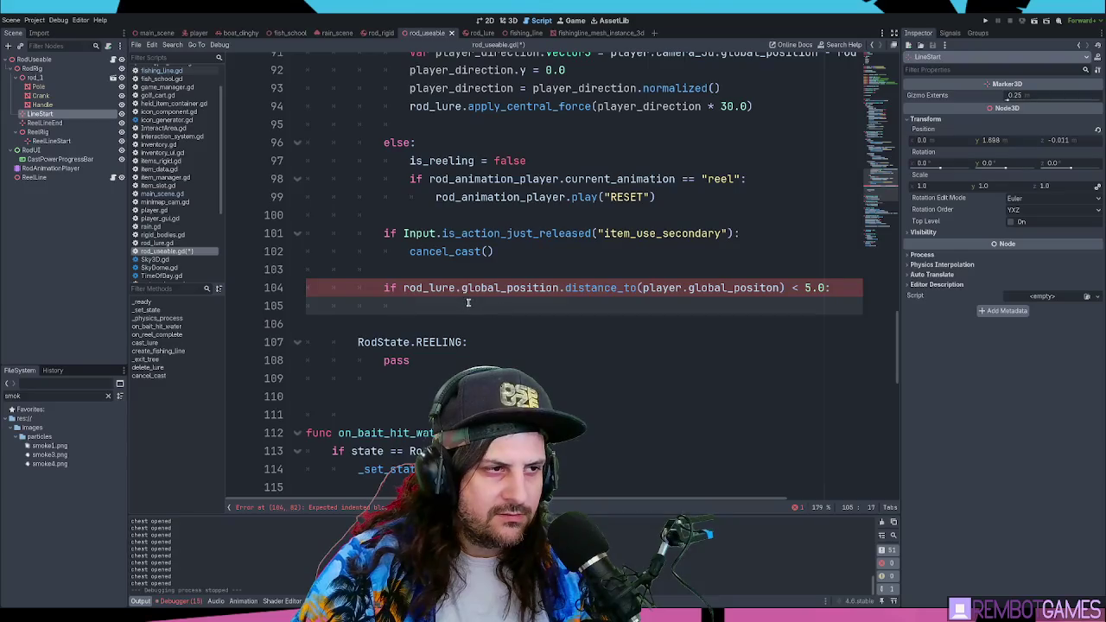
drag(490, 252, 410, 251)
key(ctrl+c)
click(668, 306)
key(ctrl+v)
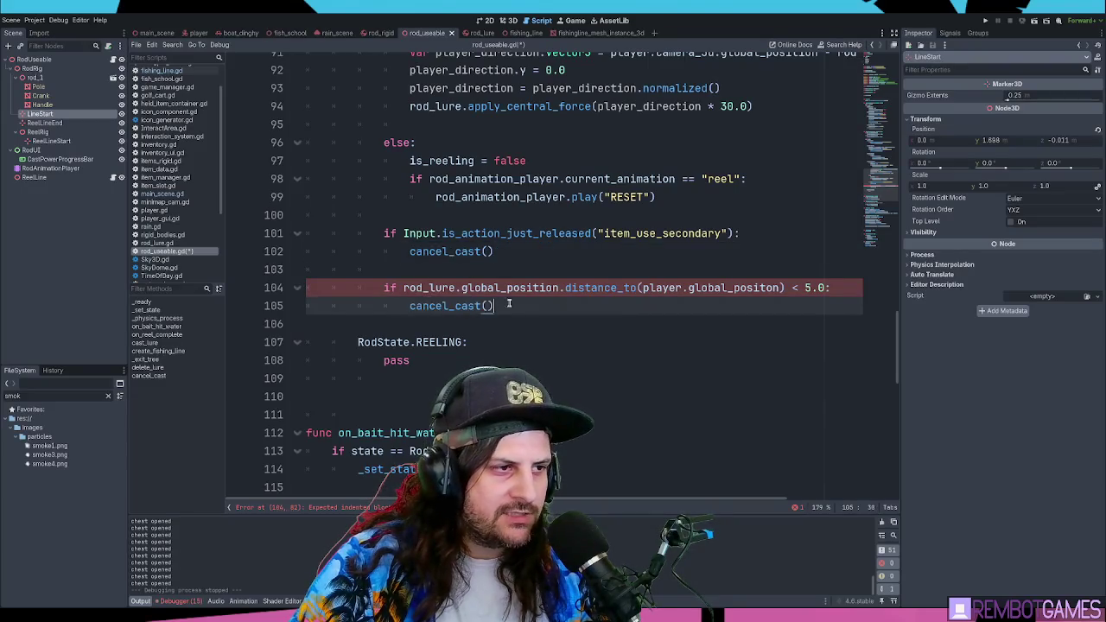
double_click(811, 287)
text(2)
click(609, 305)
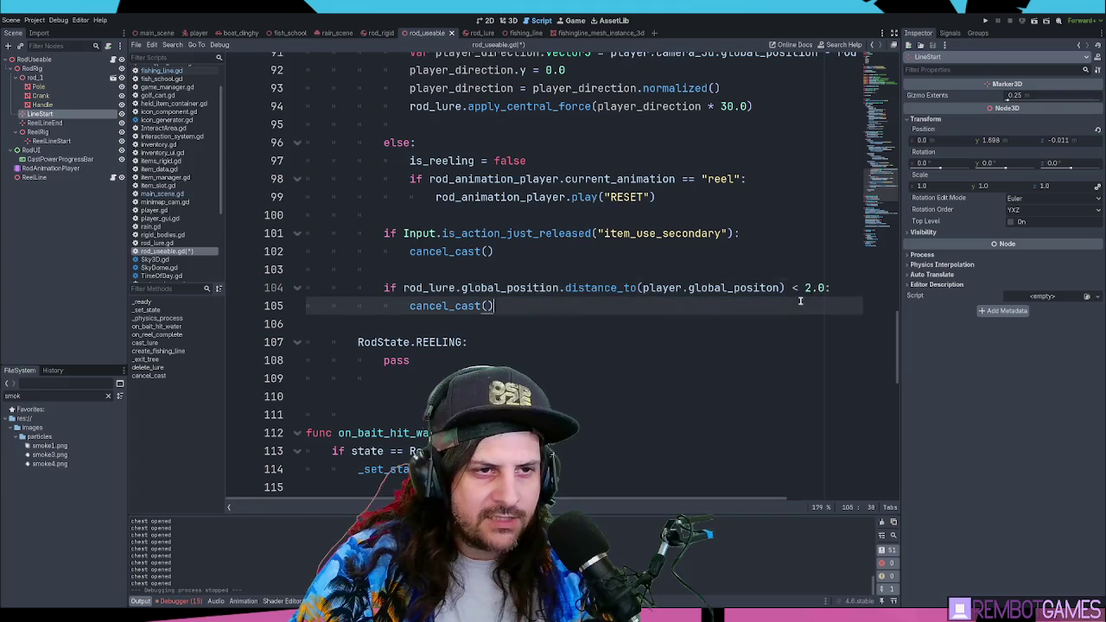
key(ctrl+s)
key(F5)
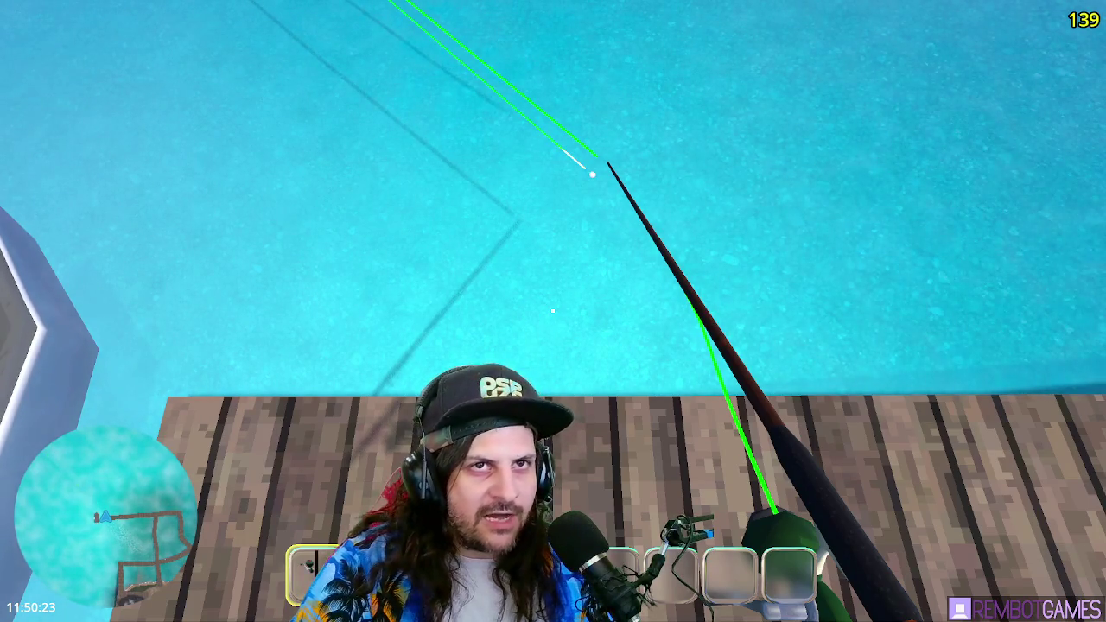
- Stop the test run and select the misspelled 'global_positon' word on line 104
key(F8)
double_click(740, 227)
- Correct 'global_positon' to 'global_position' on line 104 and rerun the game
click(741, 227)
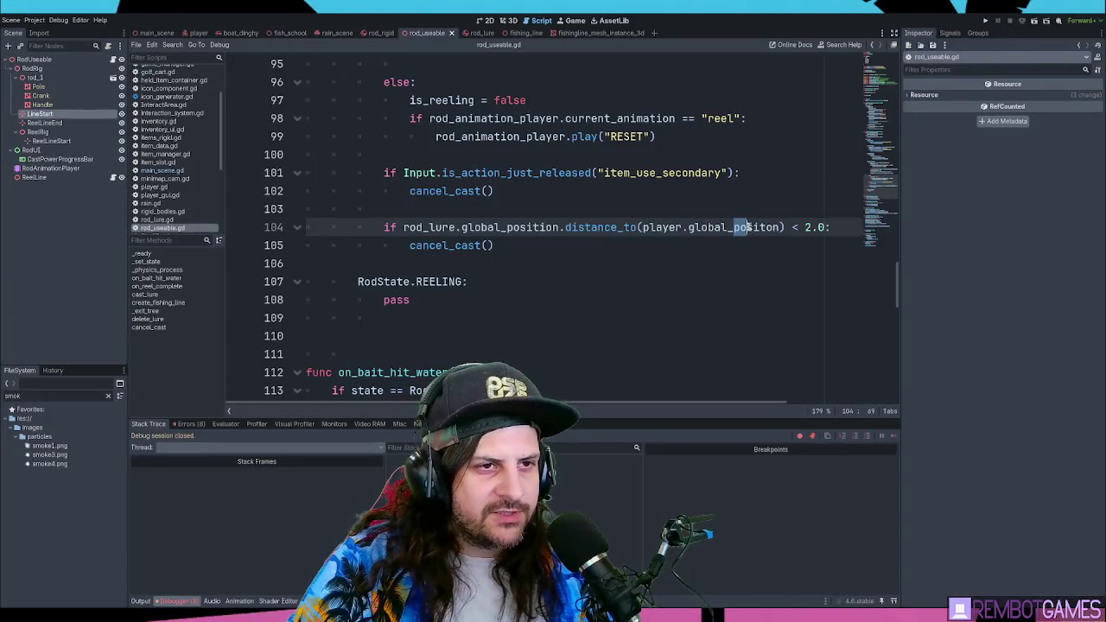
click(753, 227)
text(i)
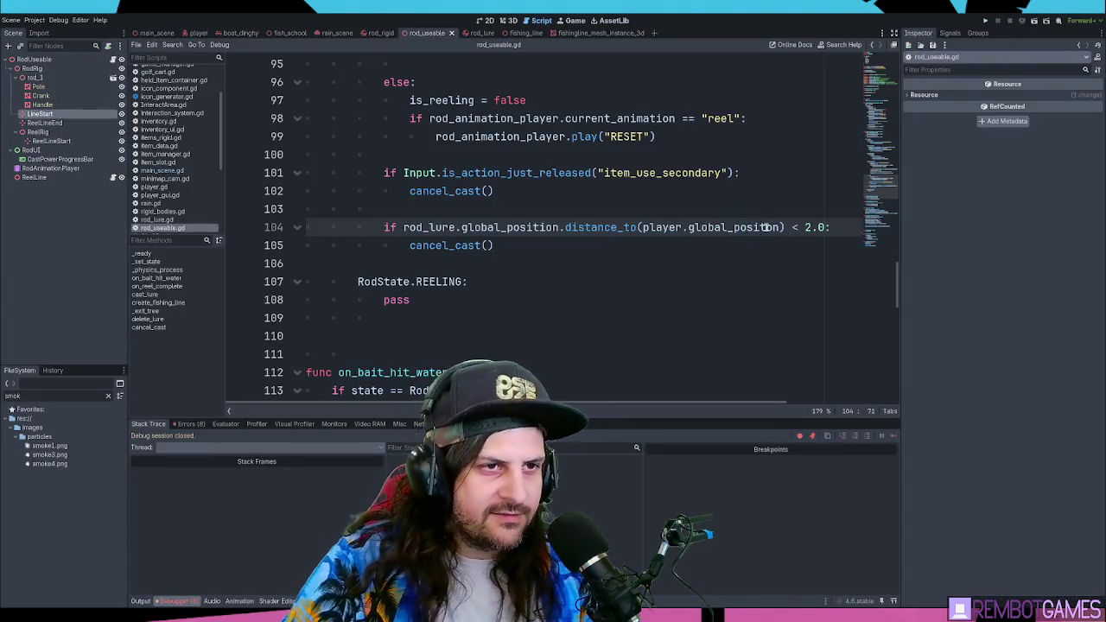
key(F5)
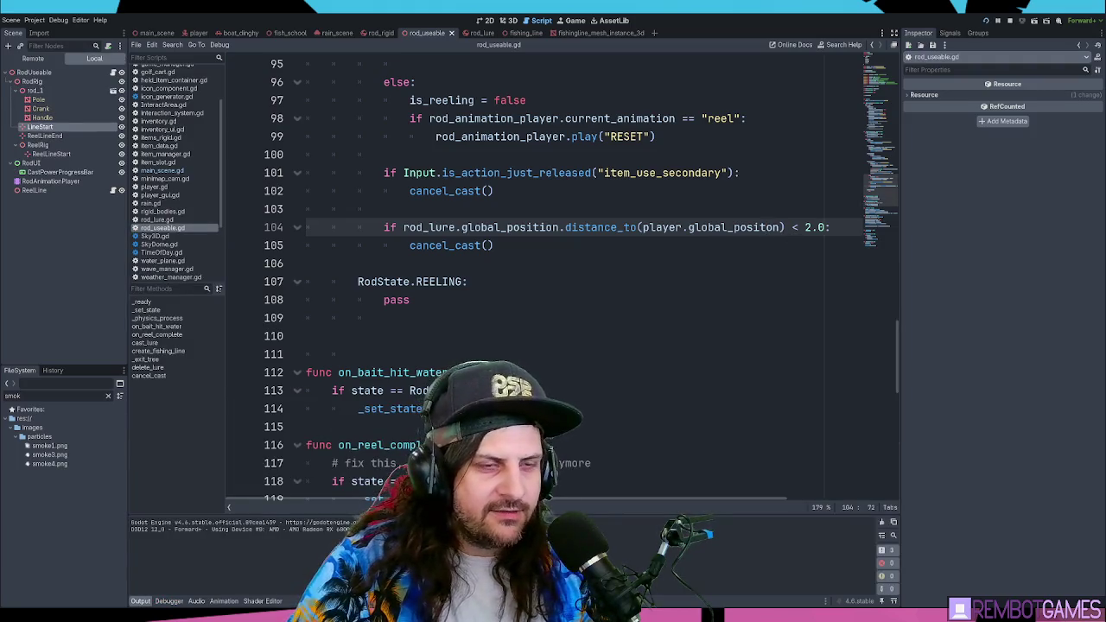
text(itio)
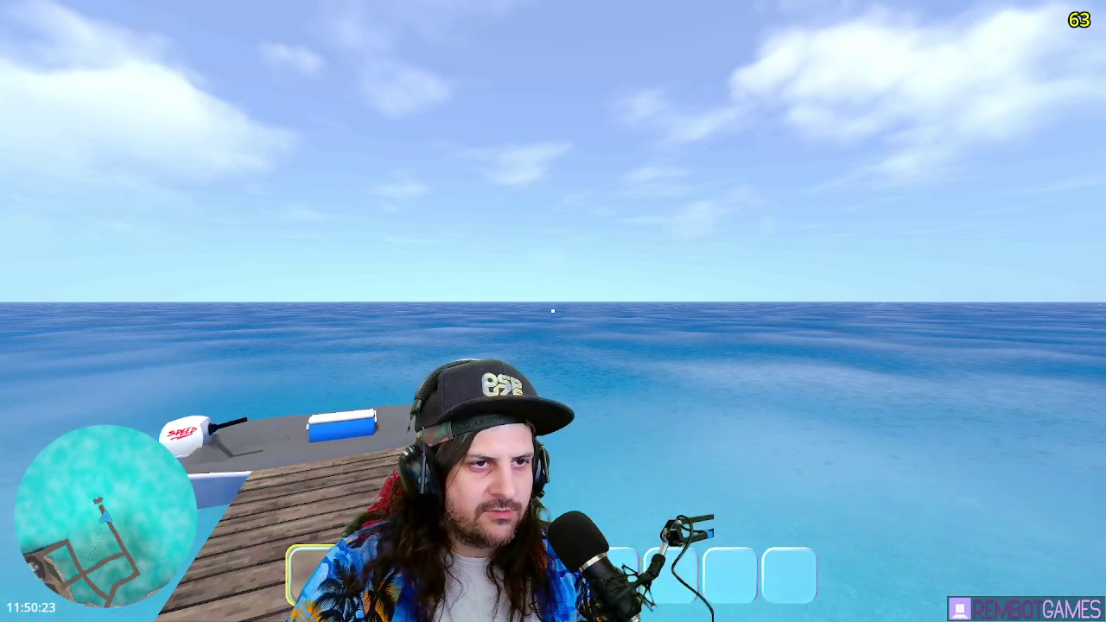
- Save the rod script and cast the line out over the water several times
key(Escape)
key(ctrl+s)
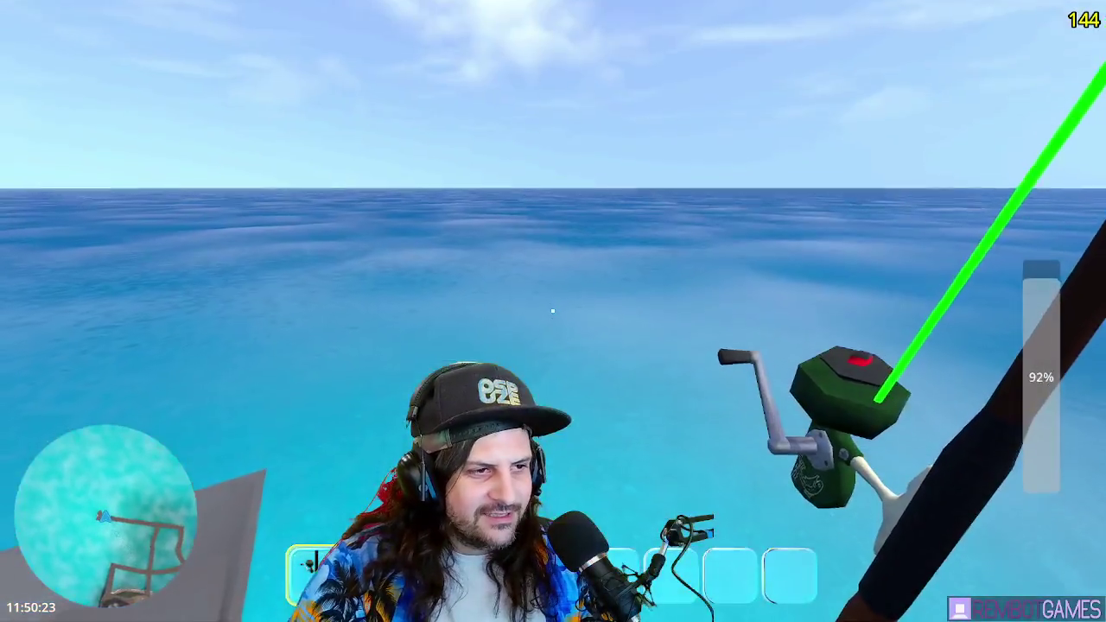
click(553, 311)
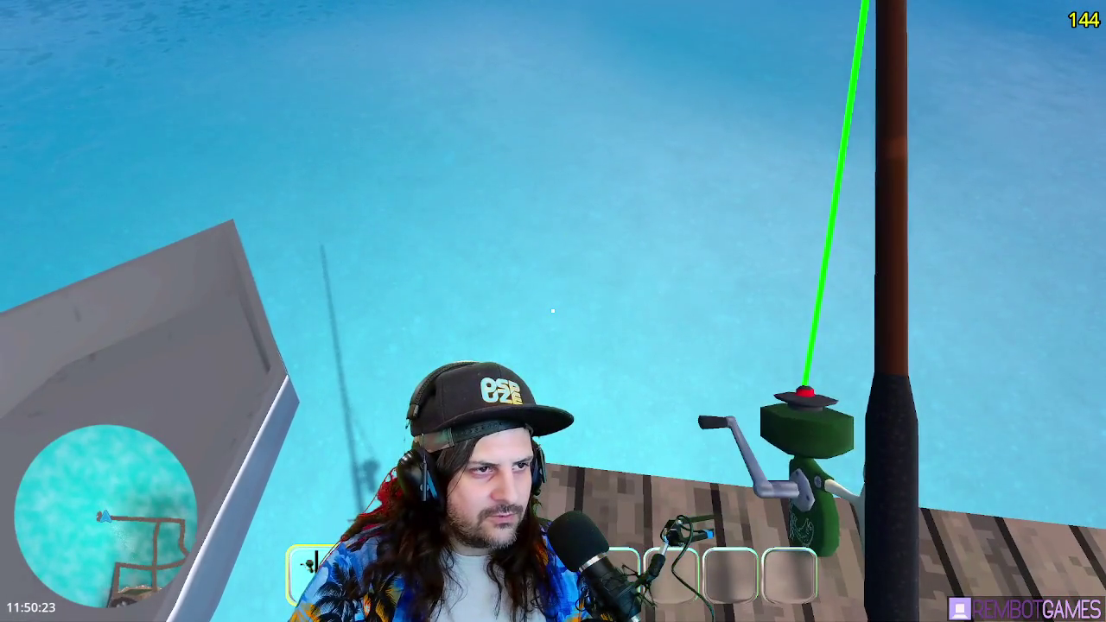
click(553, 311)
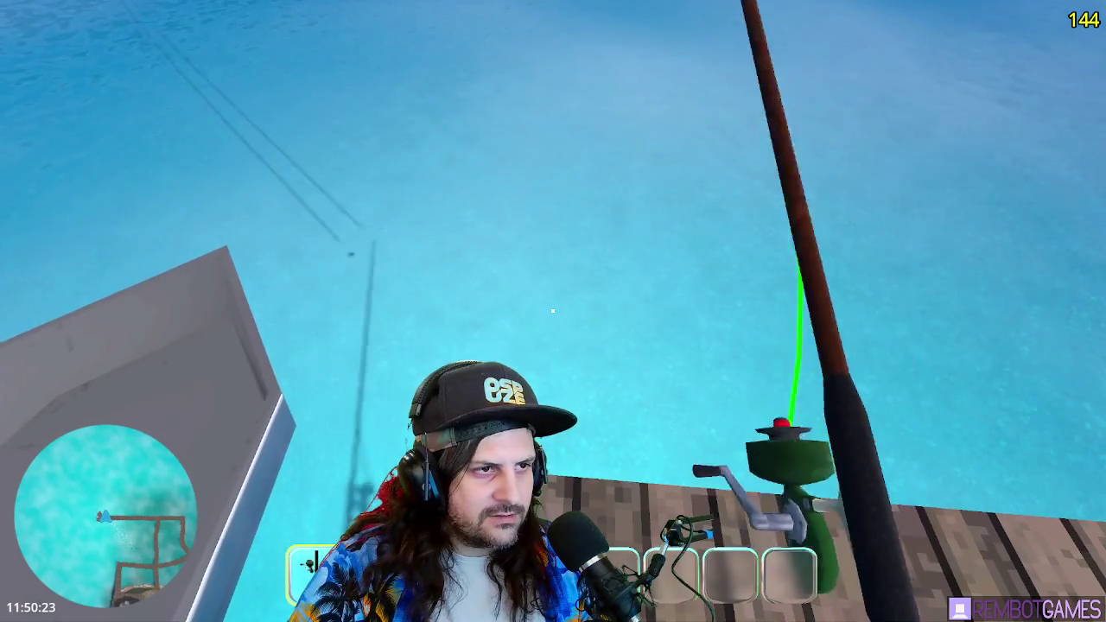
click(553, 311)
click(553, 311)
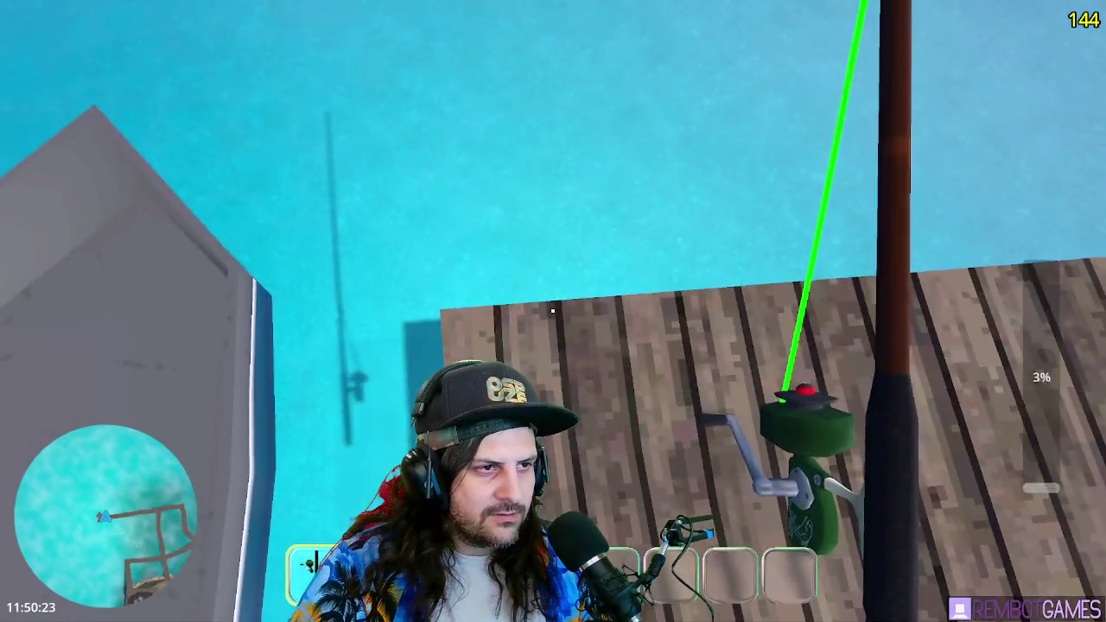
click(554, 311)
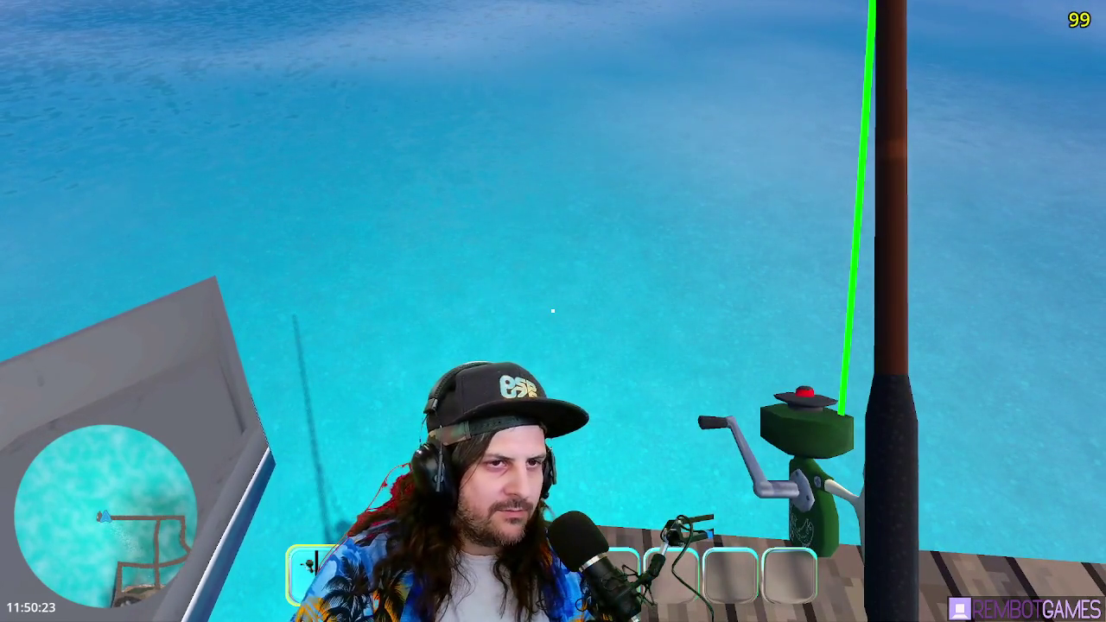
- Charge and reel in repeated casts, ending with a far cast over the sea
click(553, 311)
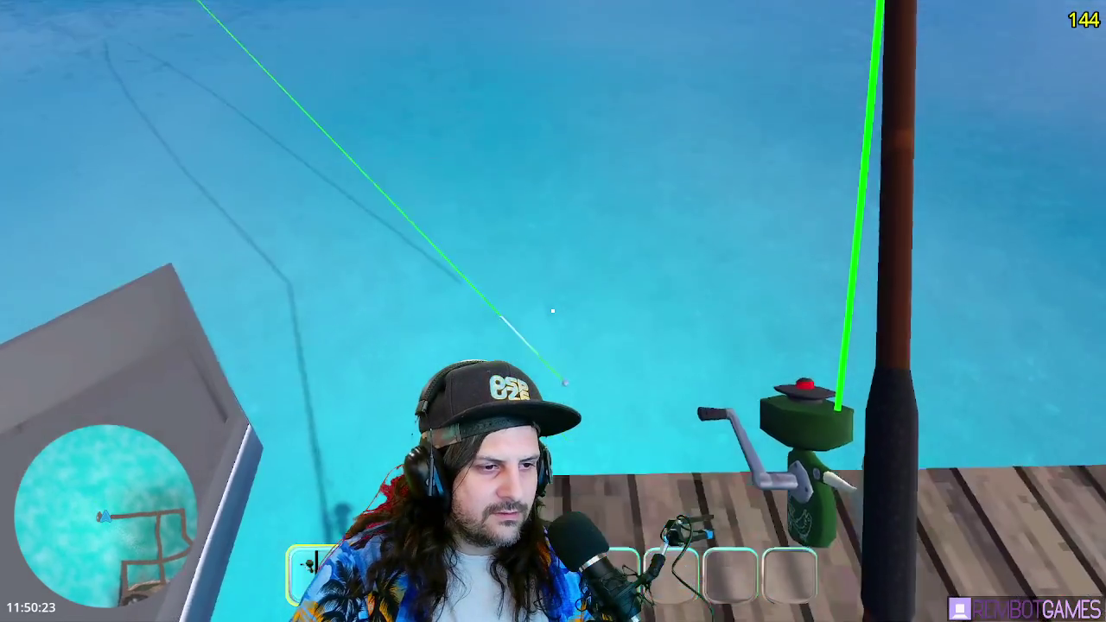
click(553, 312)
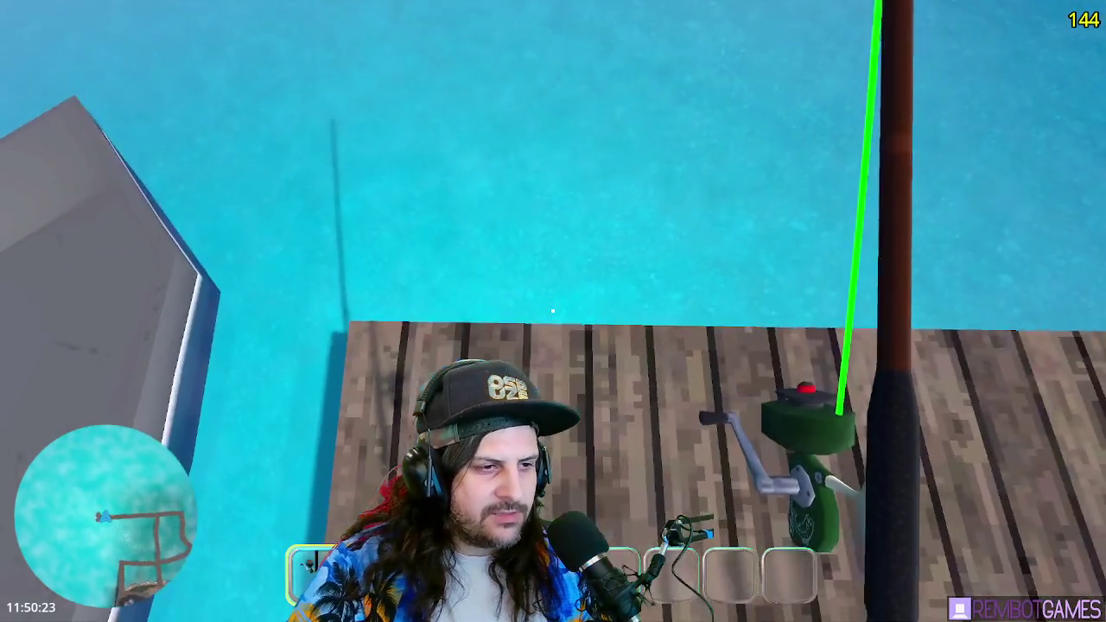
click(553, 312)
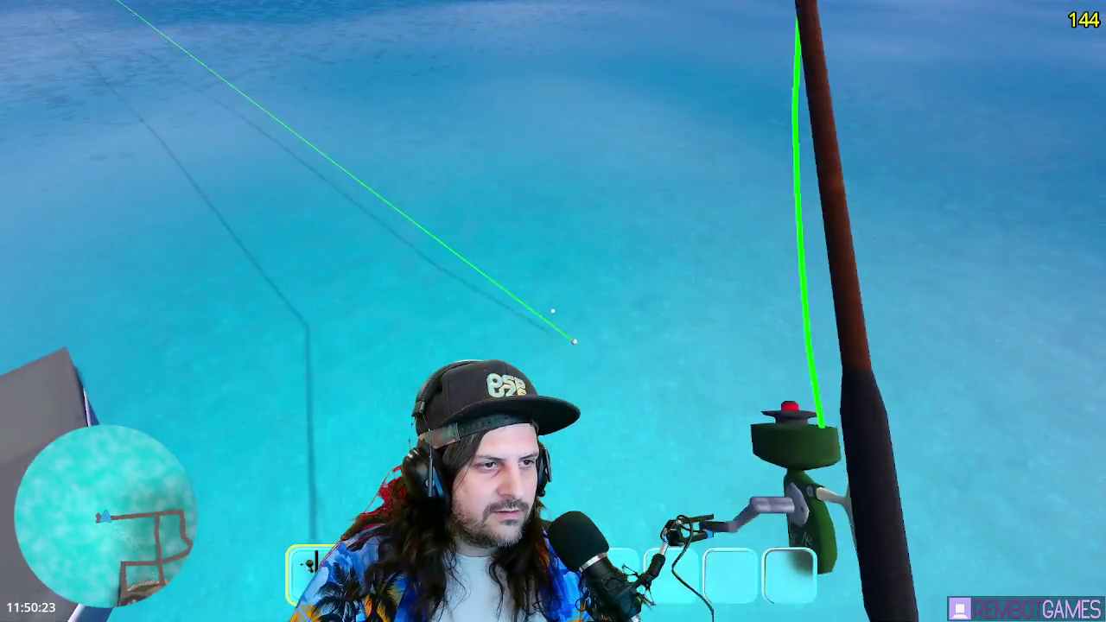
click(553, 311)
click(553, 311)
drag(553, 311, 553, 311)
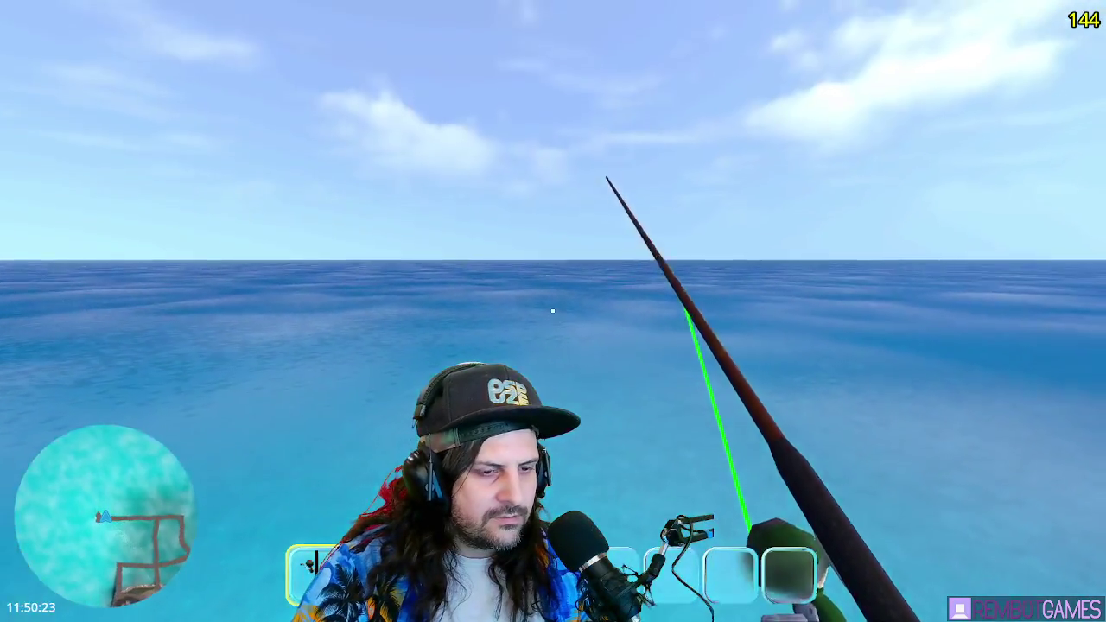
click(553, 312)
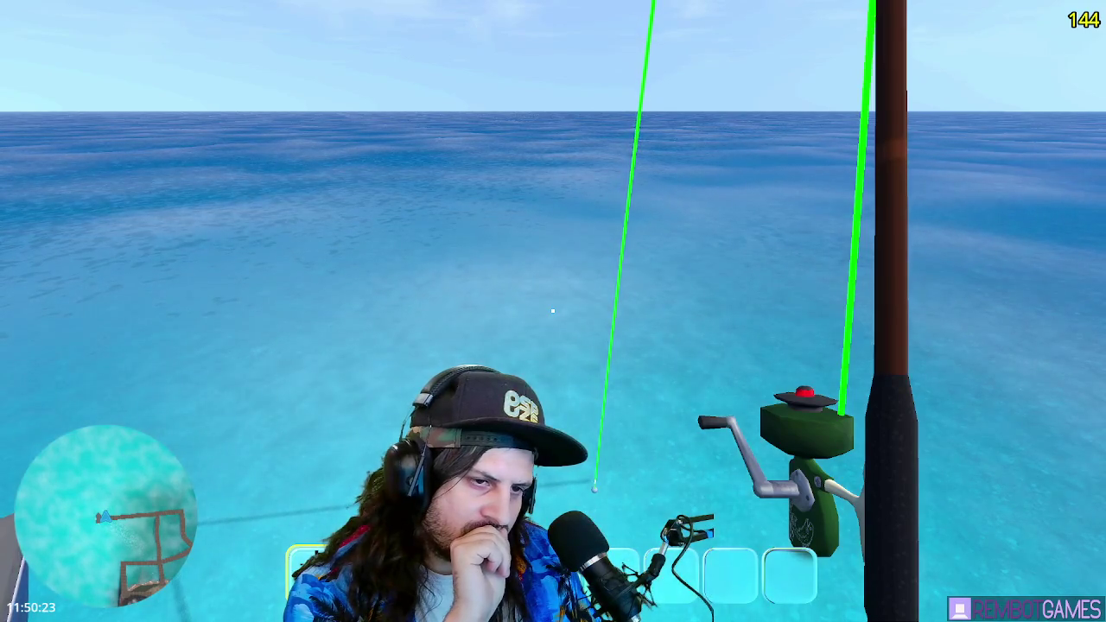
- Delete the commented-out #await timer line in the SAILING state
key(alt+Tab)
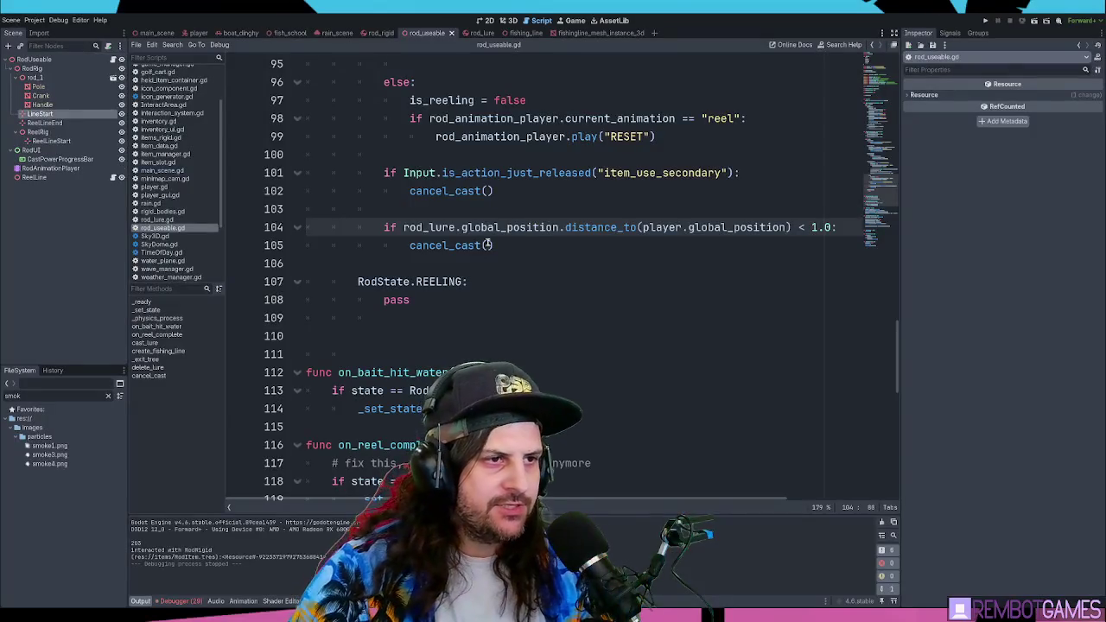
scroll(582, 231, up, 12)
scroll(583, 231, up, 8)
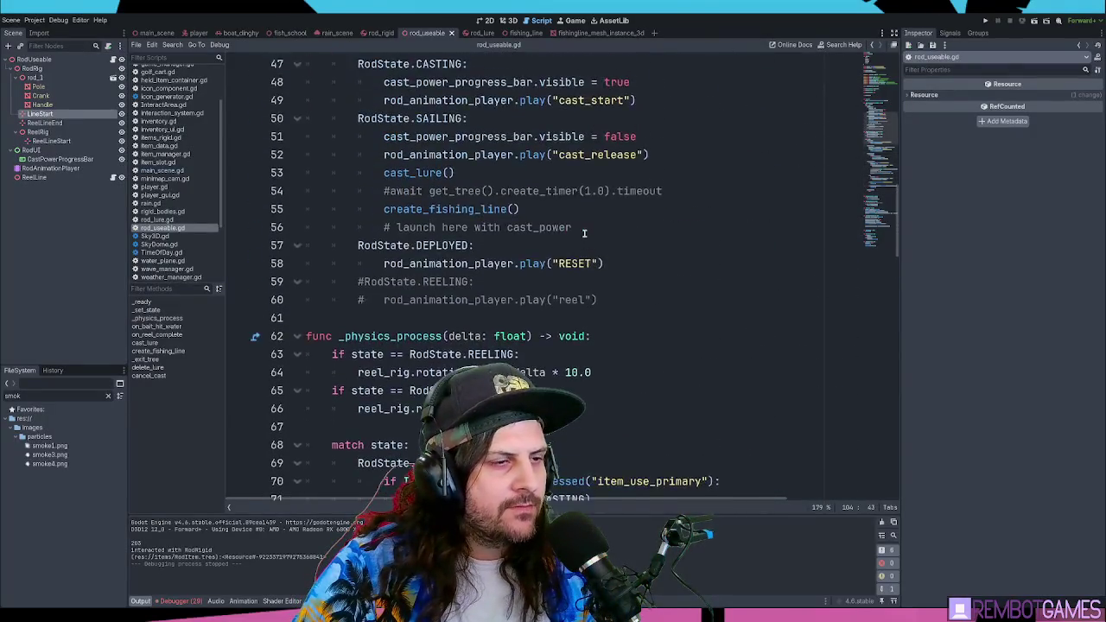
scroll(590, 235, down, 2)
click(662, 260)
scroll(662, 260, down, 1)
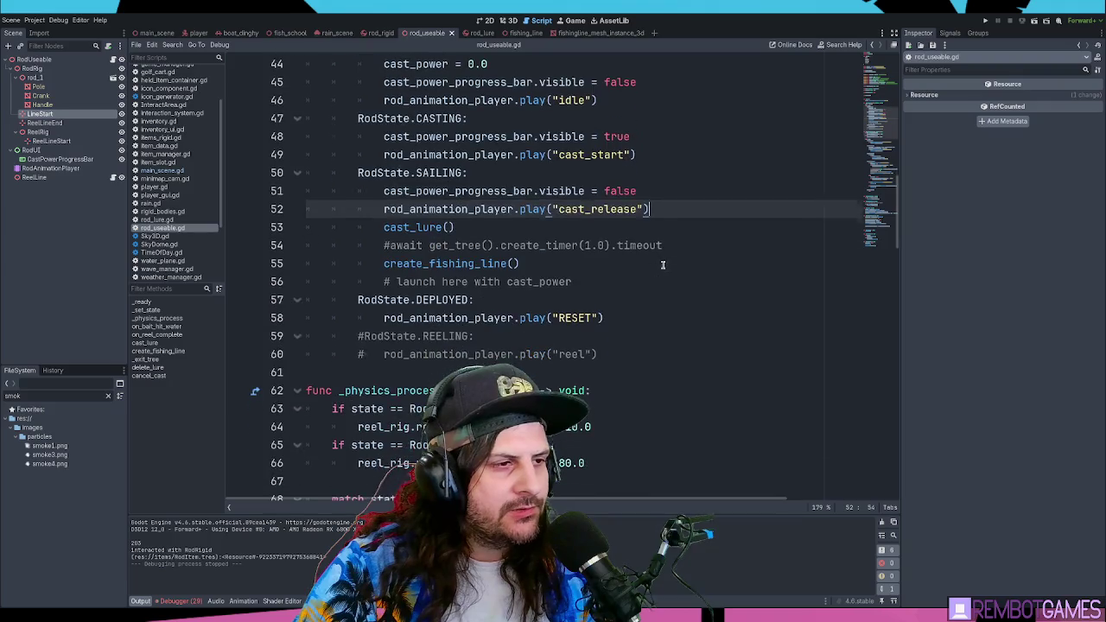
key(Down)
double_click(476, 264)
click(582, 265)
drag(664, 246, 240, 258)
key(Delete)
key(Delete)
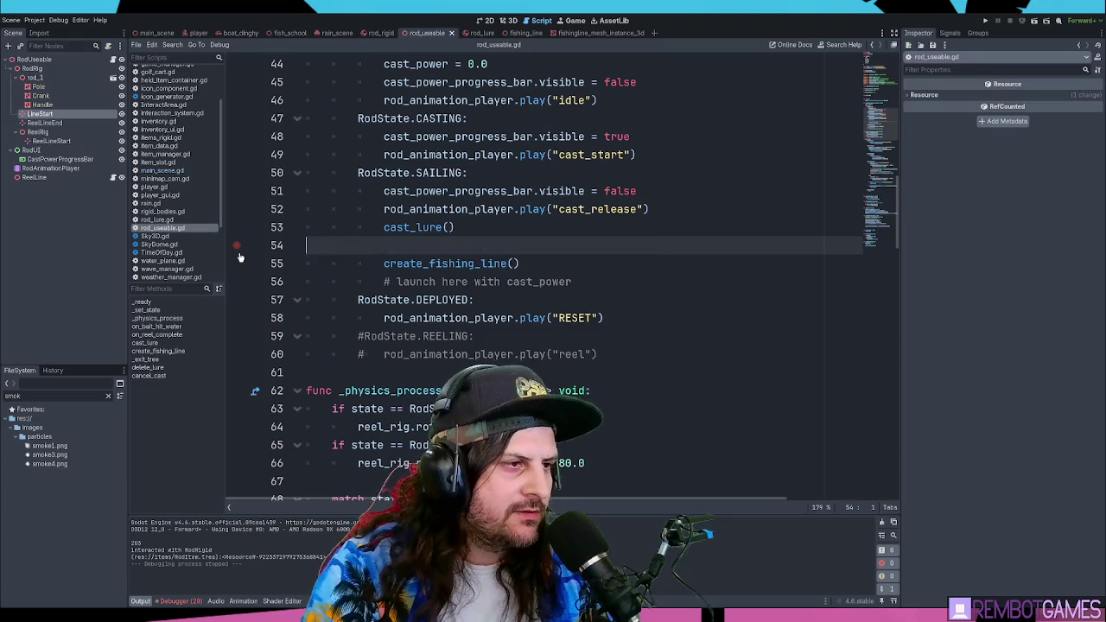
- Delete the '# launch here with cast_power' comment and its empty line
key(Down)
key(End)
key(shift+Home)
key(BackSpace)
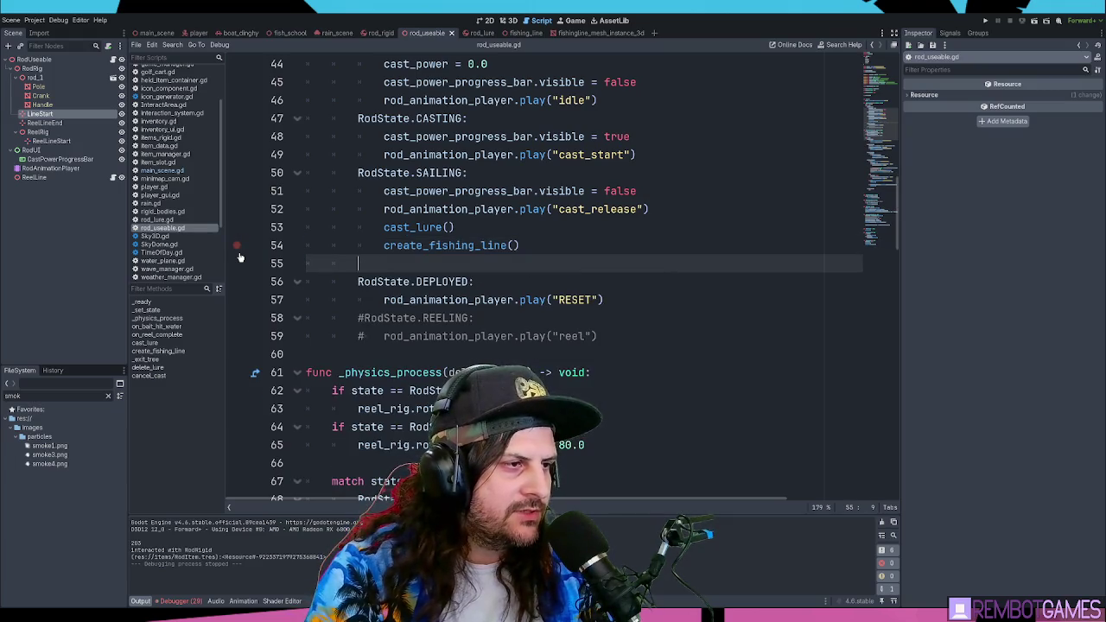
key(BackSpace)
- Review the DEPLOYED, RESET and REELING animation lines, then save and run the game
key(Down)
key(Down)
key(Up)
key(Down)
key(Up)
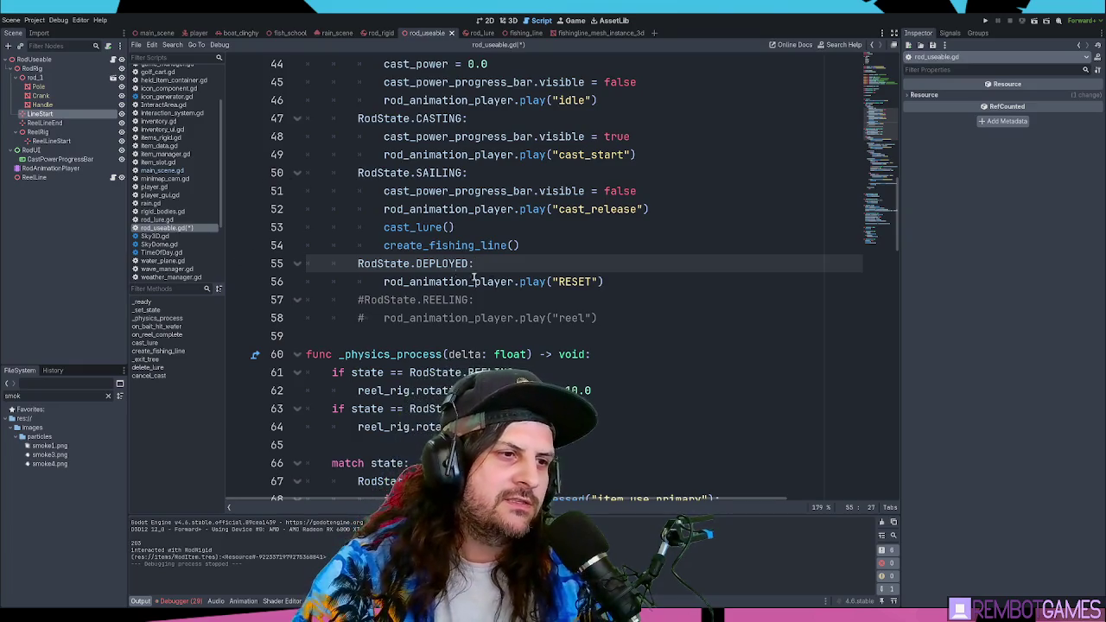
click(613, 280)
key(Left)
key(Left)
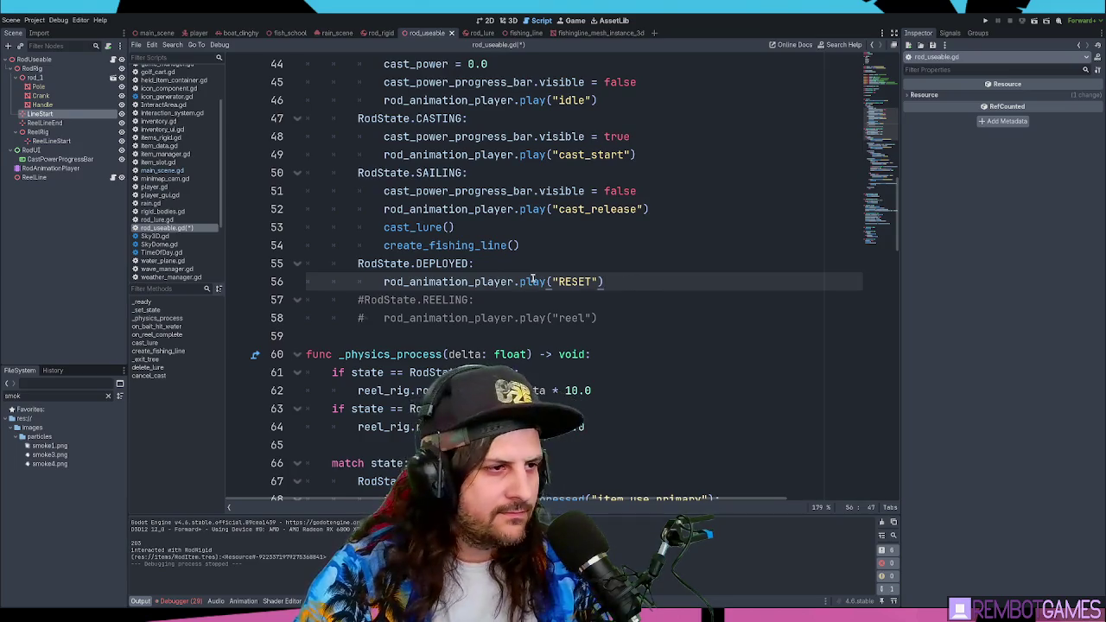
click(500, 301)
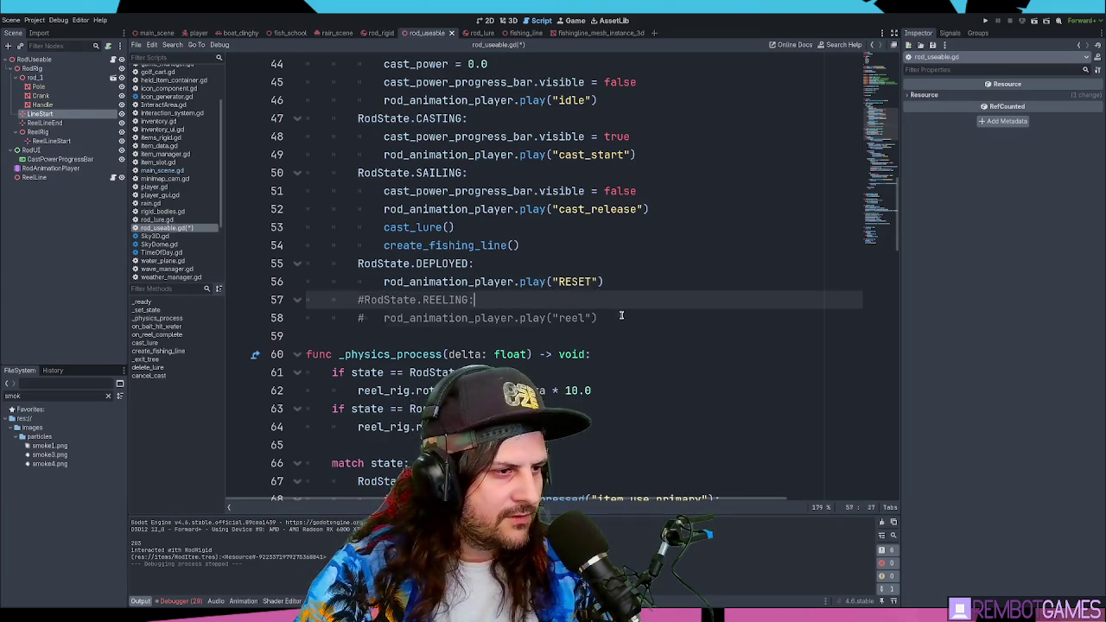
click(597, 249)
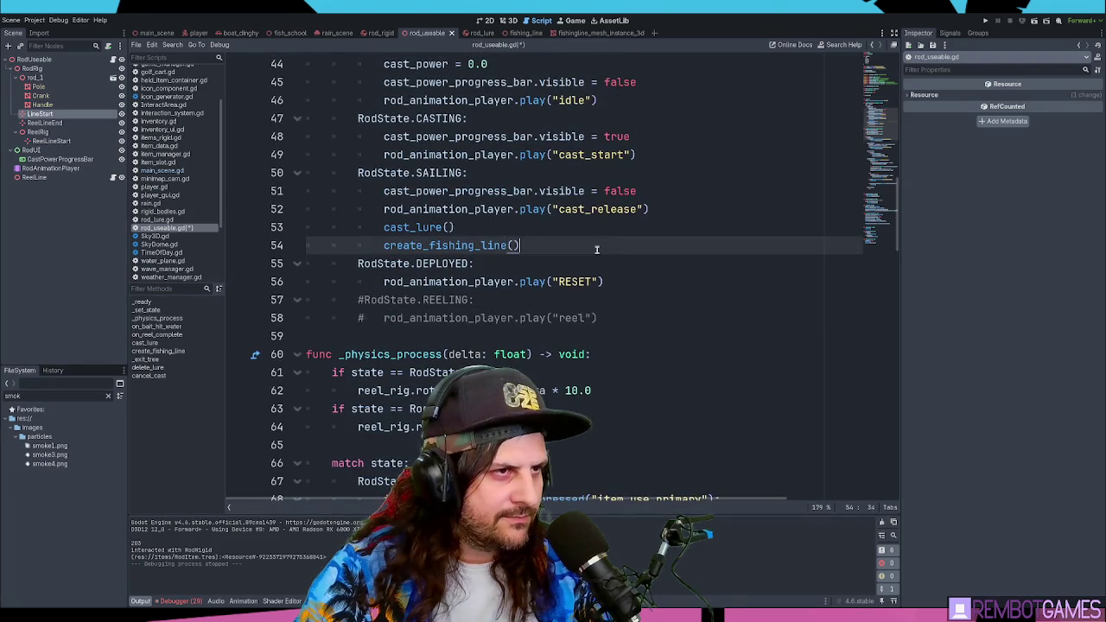
key(F5)
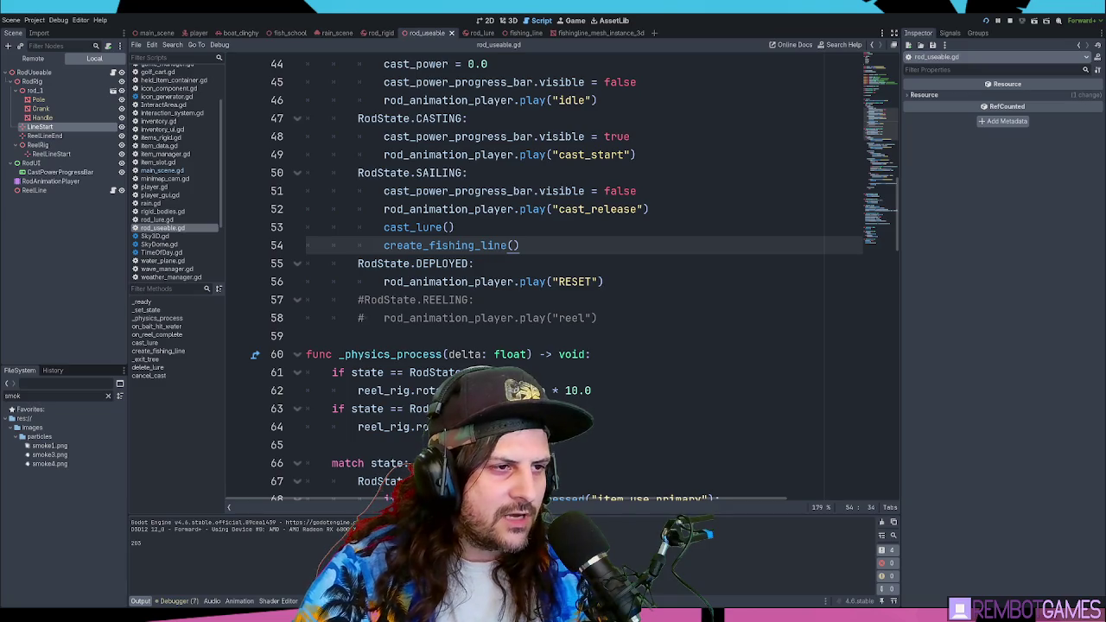
- Charge and cast the rod twice in the game, then stop the test run
drag(553, 311, 553, 312)
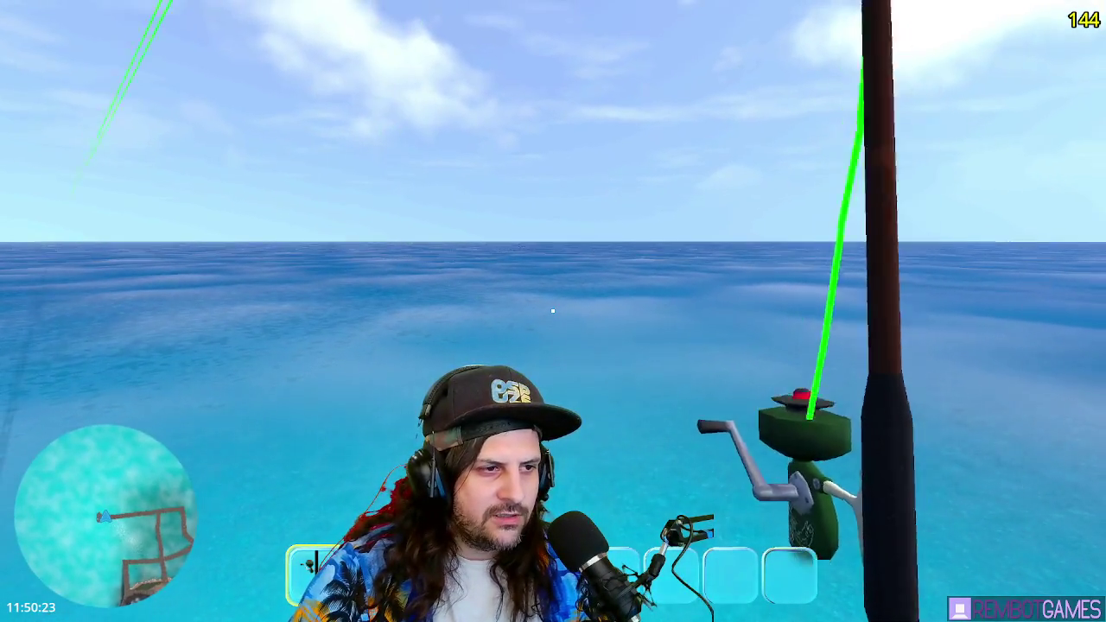
click(553, 311)
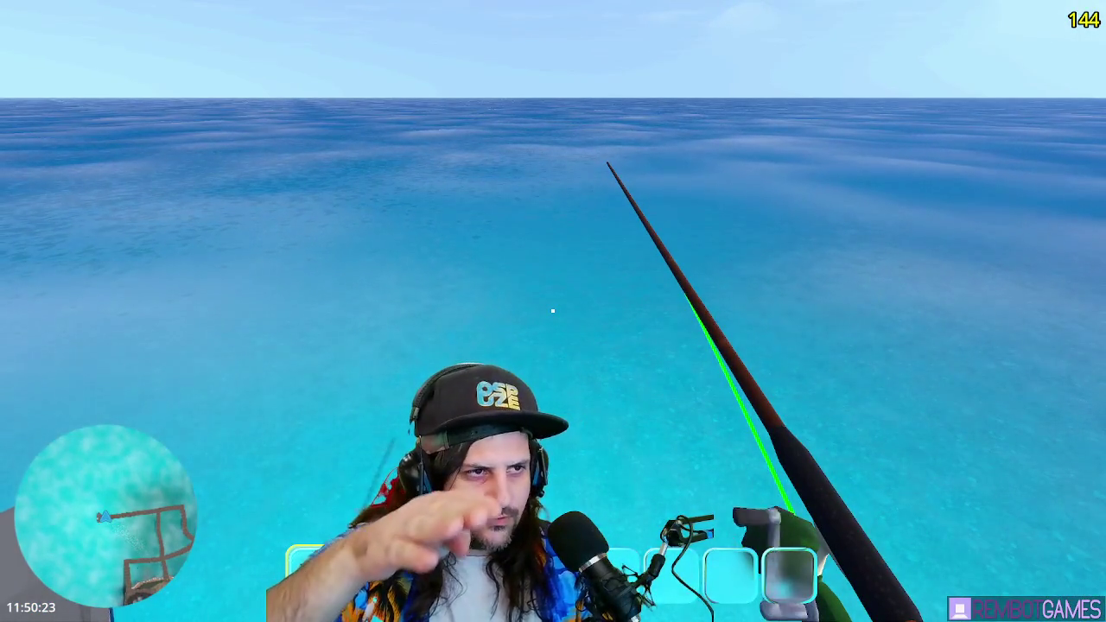
key(F8)
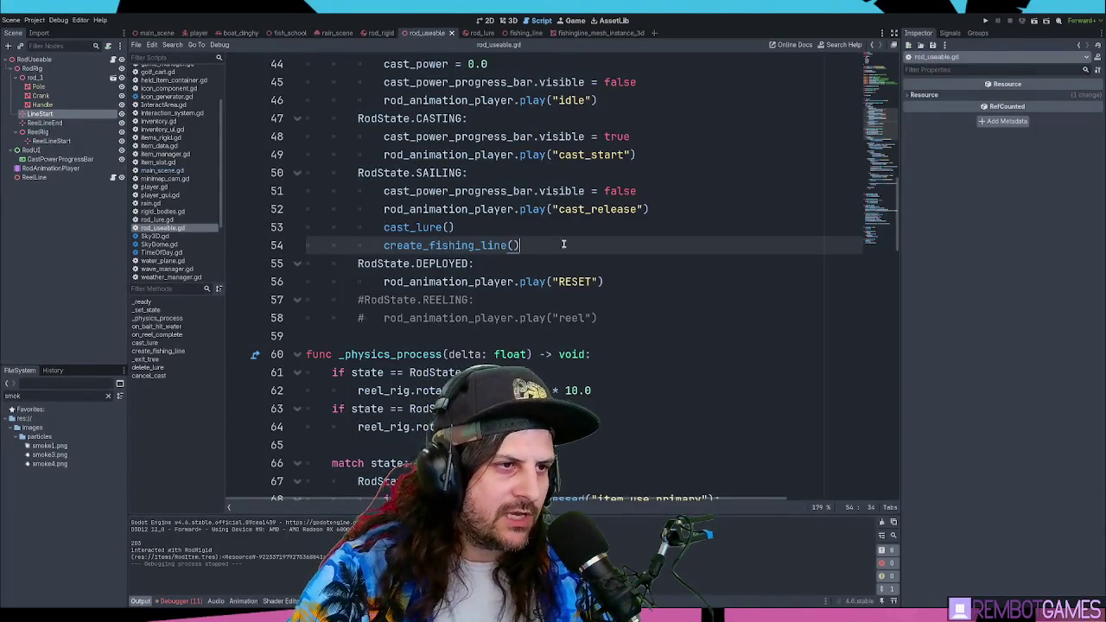
- Inspect the Debugger's errors list for the IDLE state's missing animation
scroll(564, 245, up, 2)
click(618, 209)
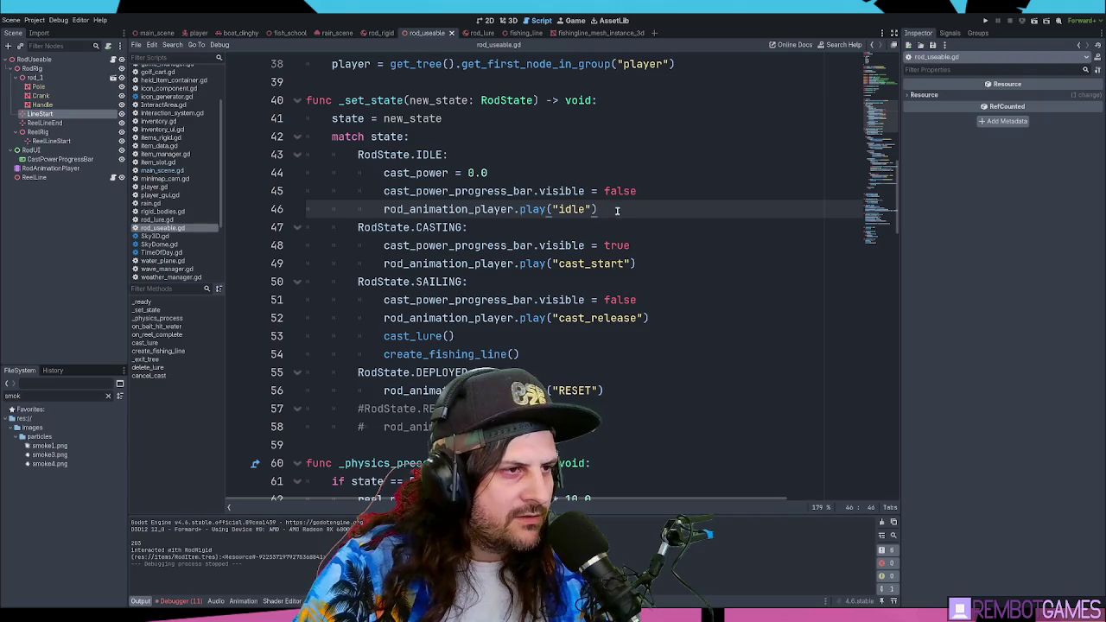
click(197, 602)
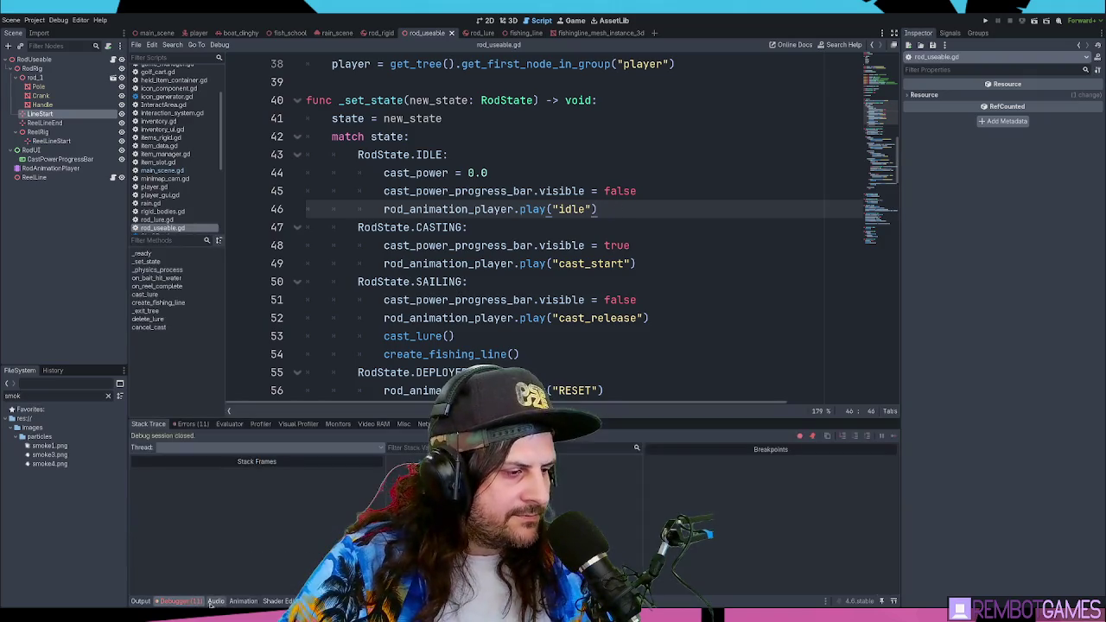
click(192, 424)
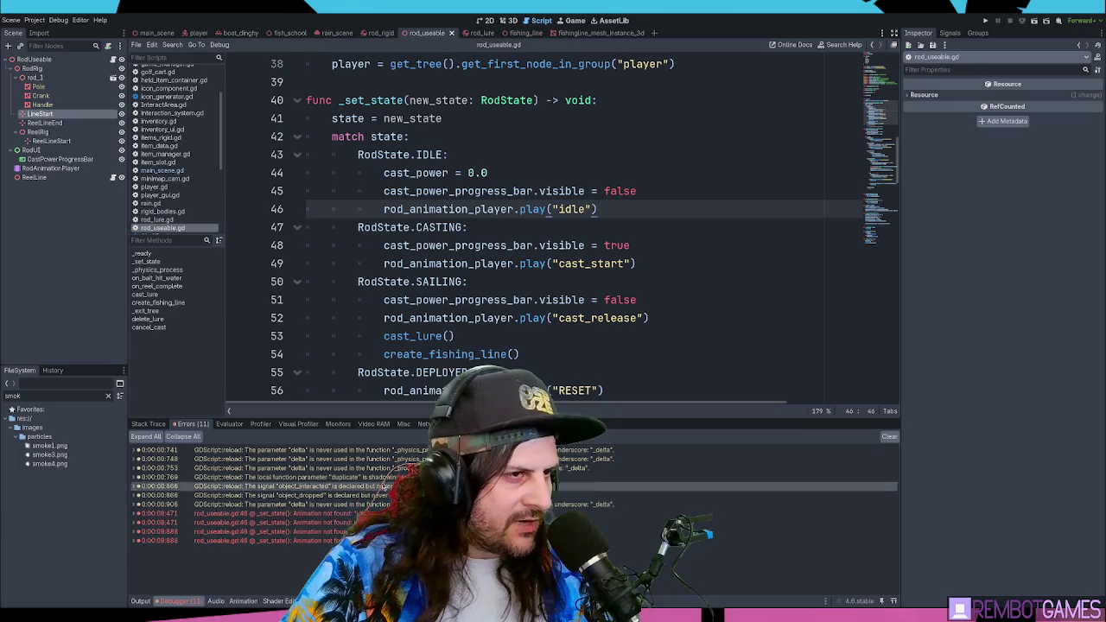
click(149, 424)
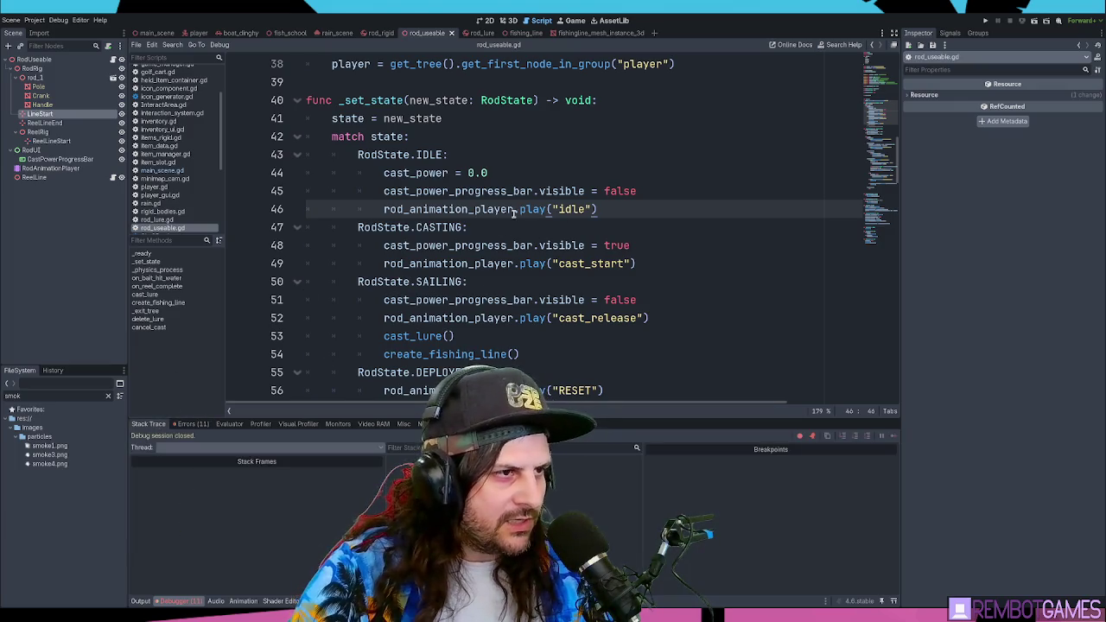
- Replace "idle" on line 46 with "RESET" copied from line 56, then run the game
double_click(421, 213)
scroll(421, 212, down, 1)
double_click(572, 337)
key(ctrl+c)
double_click(573, 155)
key(ctrl+v)
key(F5)
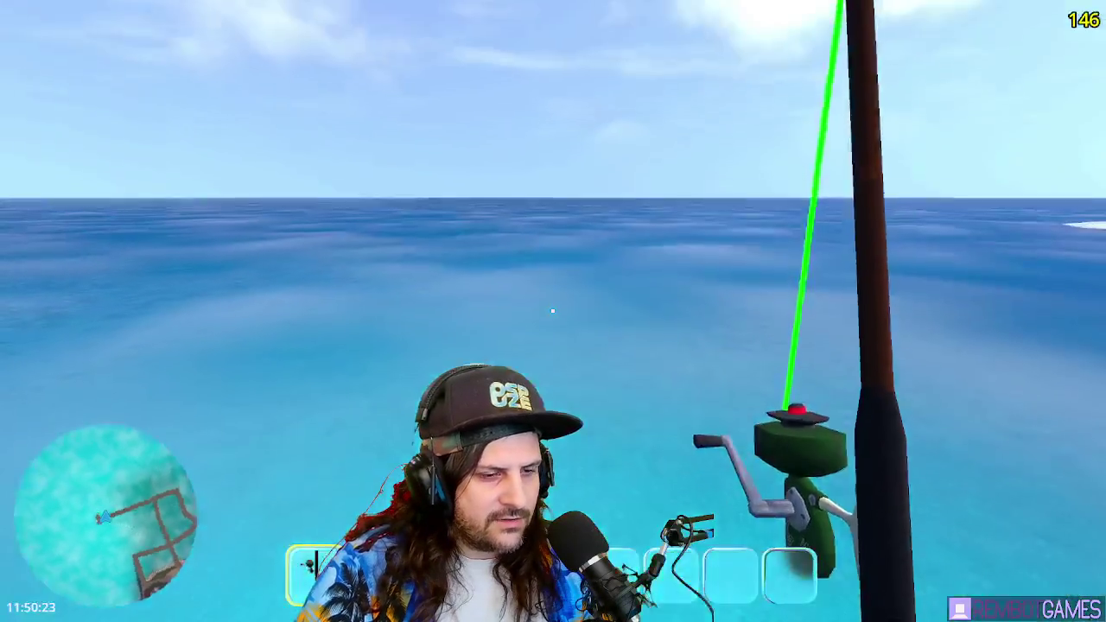
- Cast the line, reel the lure back in, then stop the game
click(553, 312)
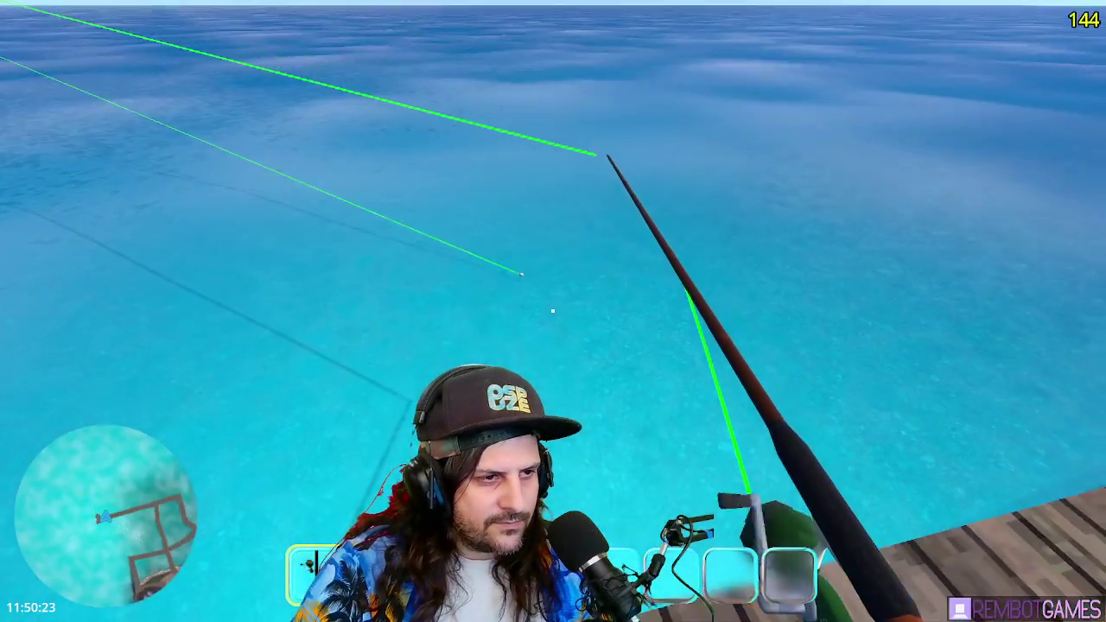
click(553, 311)
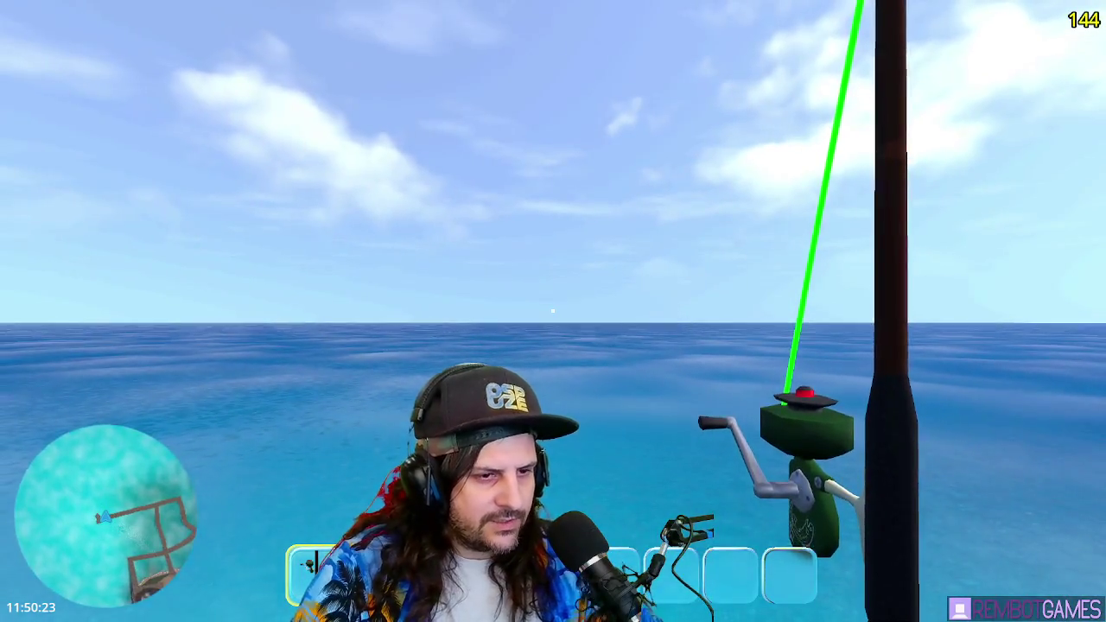
key(F8)
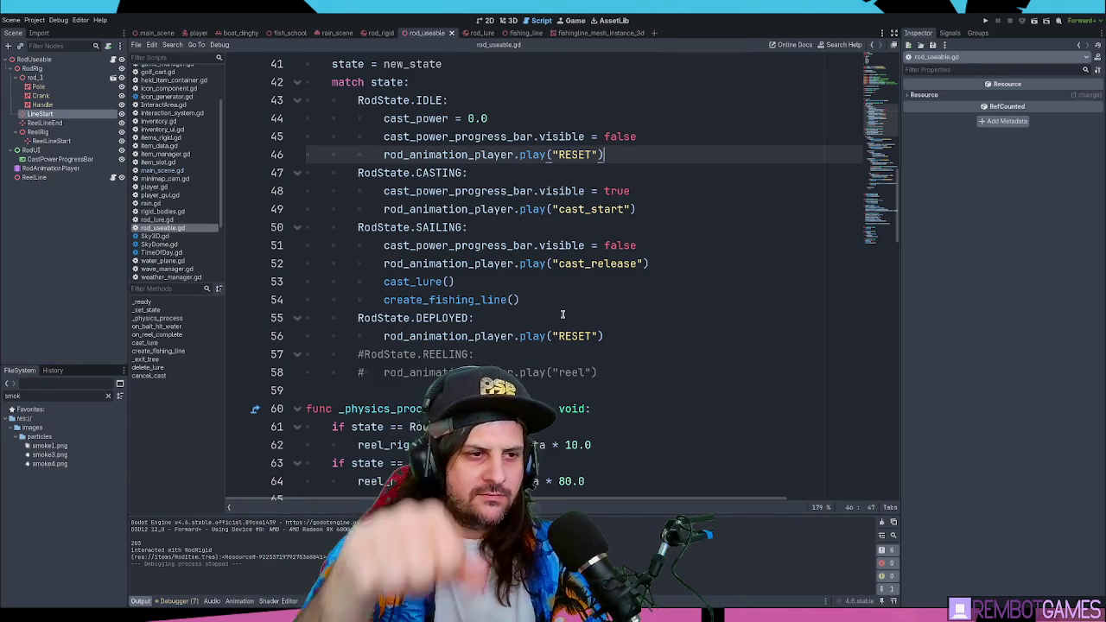
drag(604, 336, 383, 337)
scroll(519, 282, down, 3)
scroll(505, 255, up, 2)
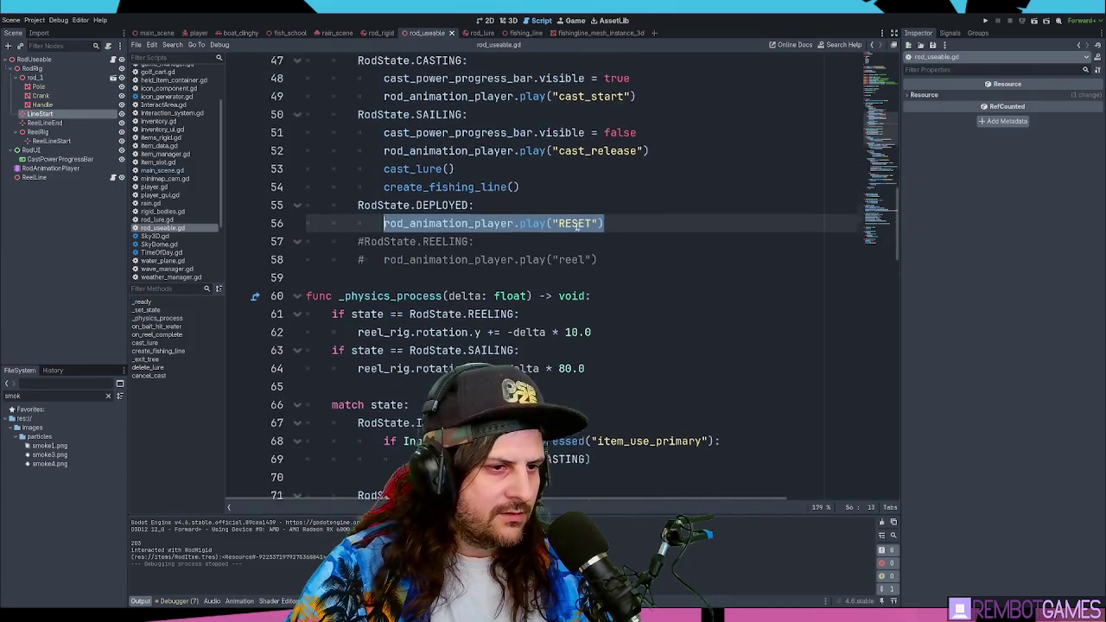
drag(470, 264, 358, 263)
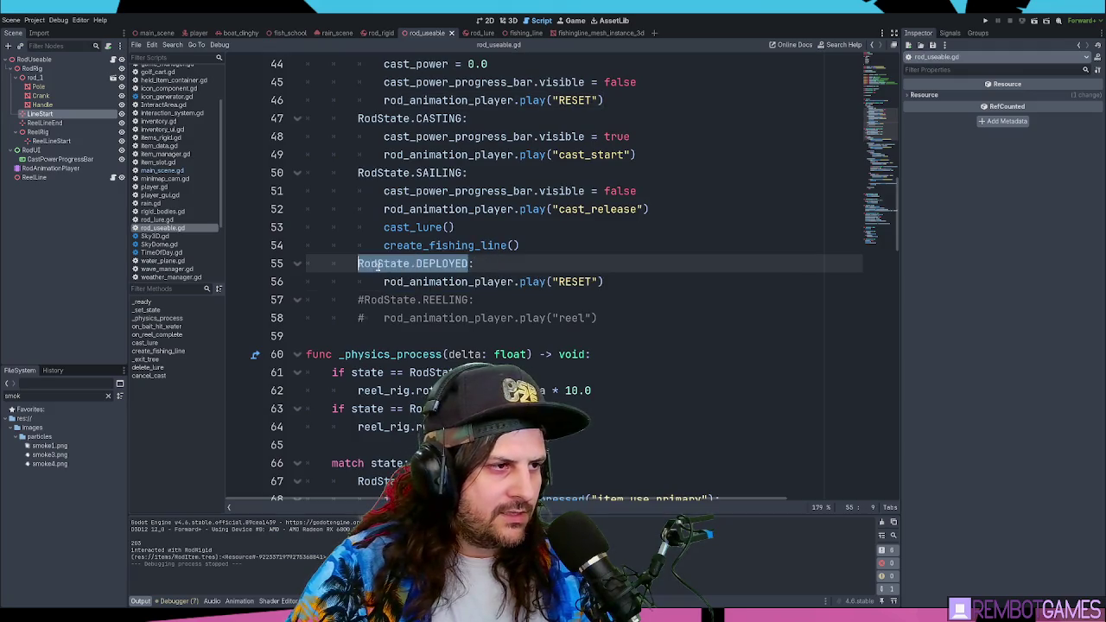
click(620, 282)
scroll(622, 275, down, 4)
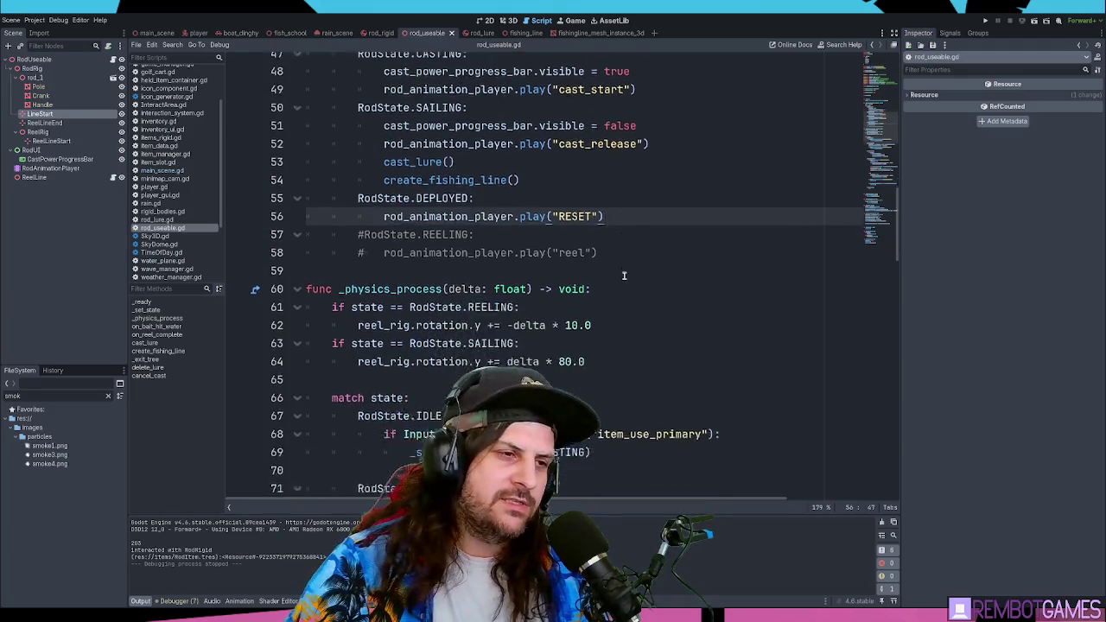
scroll(622, 275, down, 4)
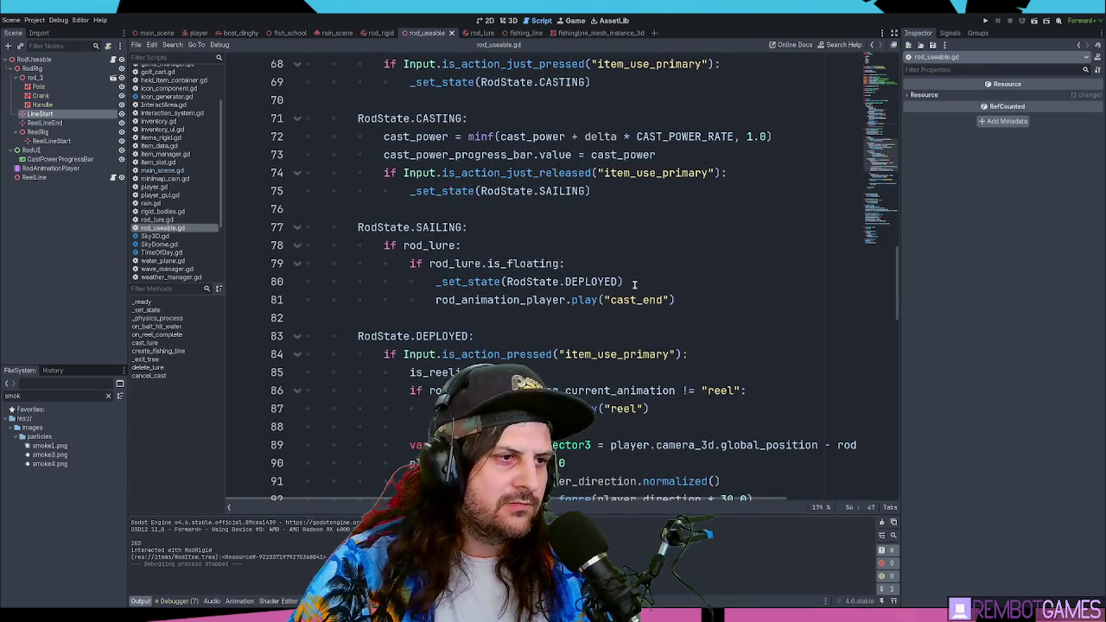
click(635, 283)
scroll(636, 190, down, 3)
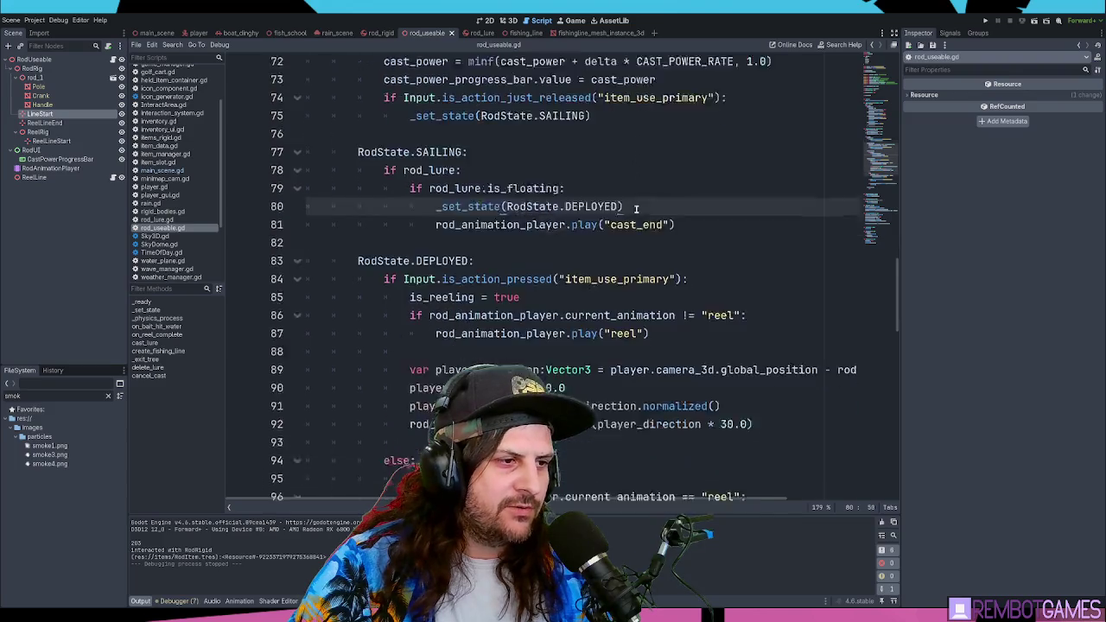
click(673, 245)
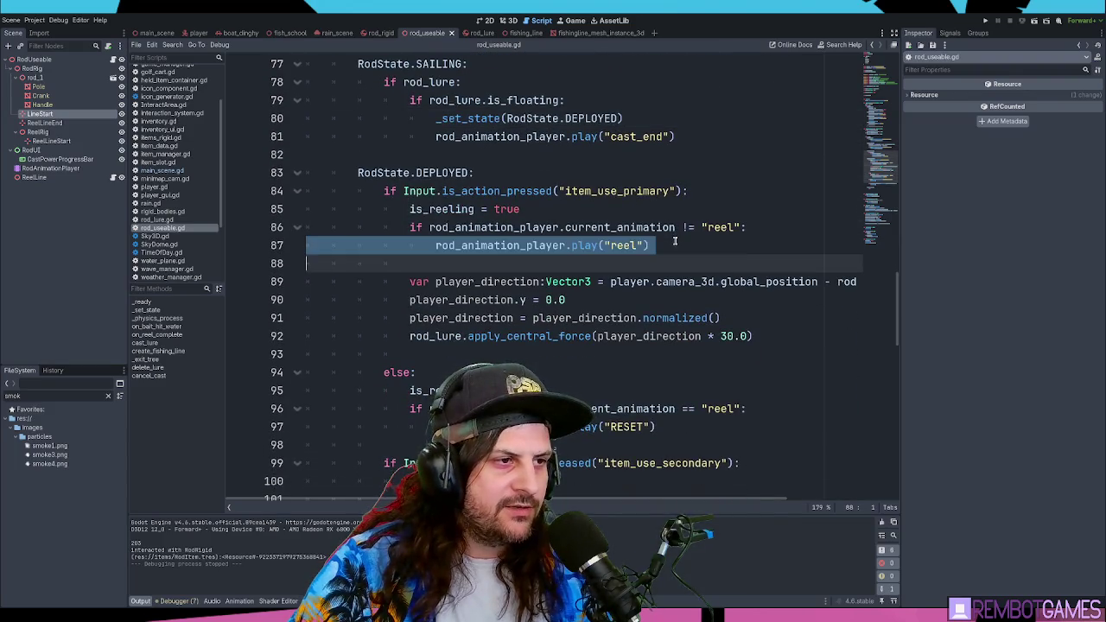
drag(436, 245, 657, 245)
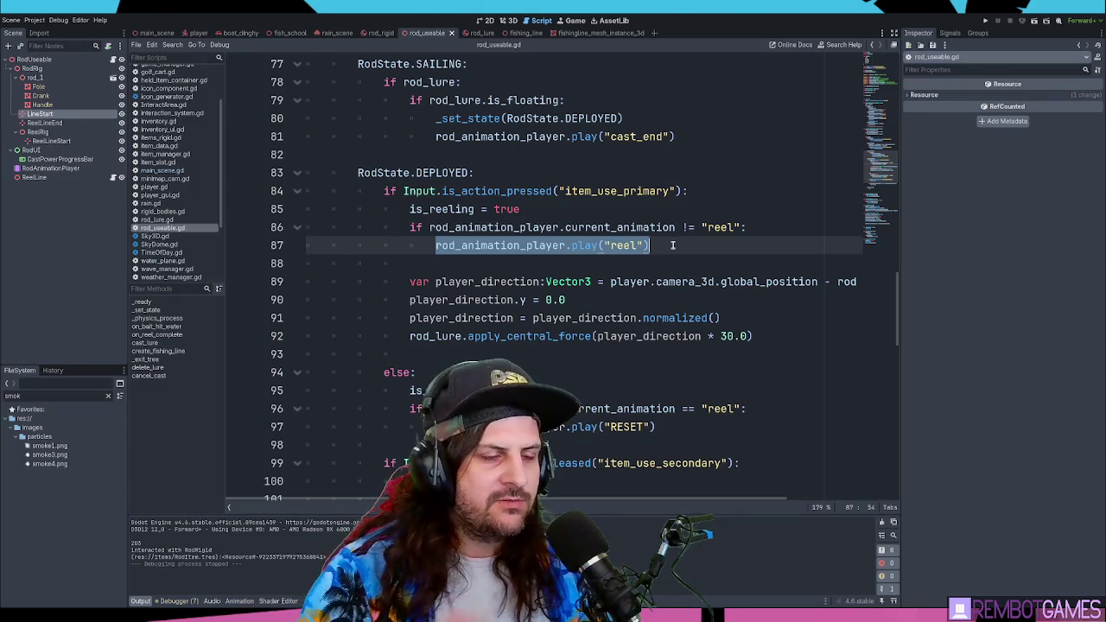